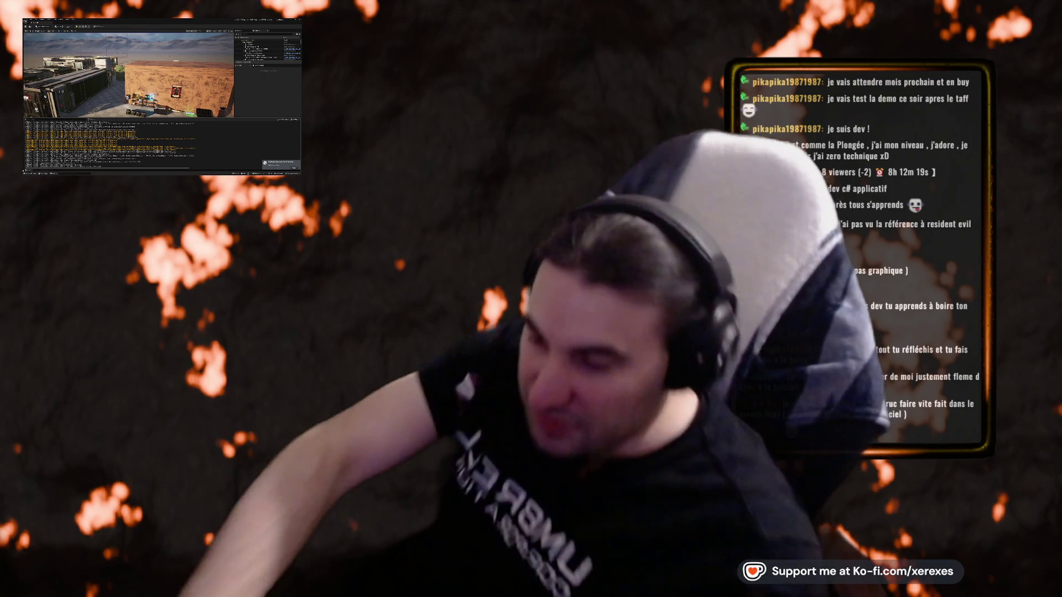
- Select the project asset in the Content Browser and open it in its own editor window
{"action": "key", "text": "super"}
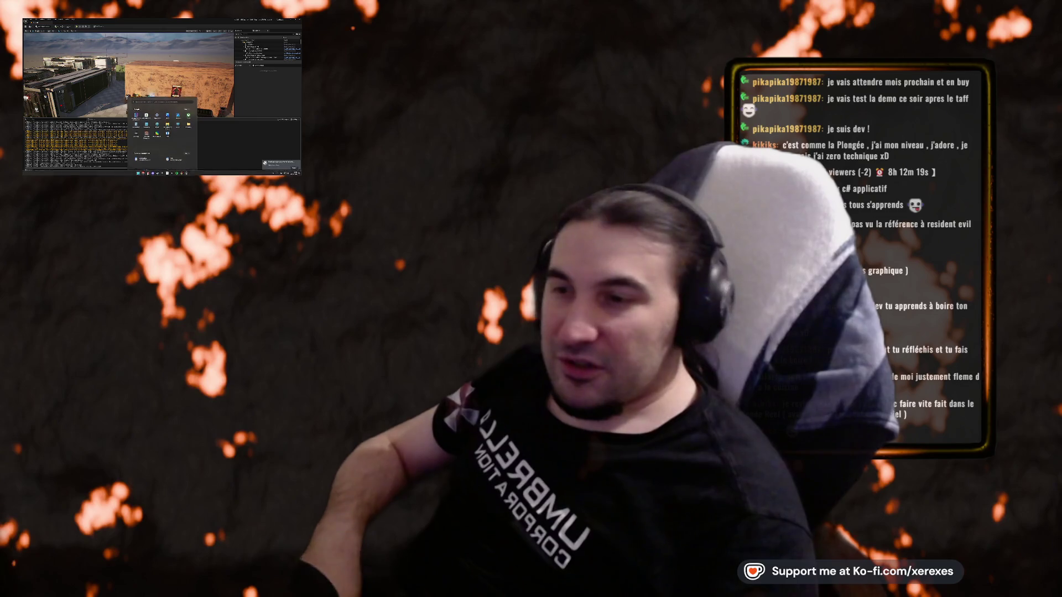
{"action": "key", "text": "Escape"}
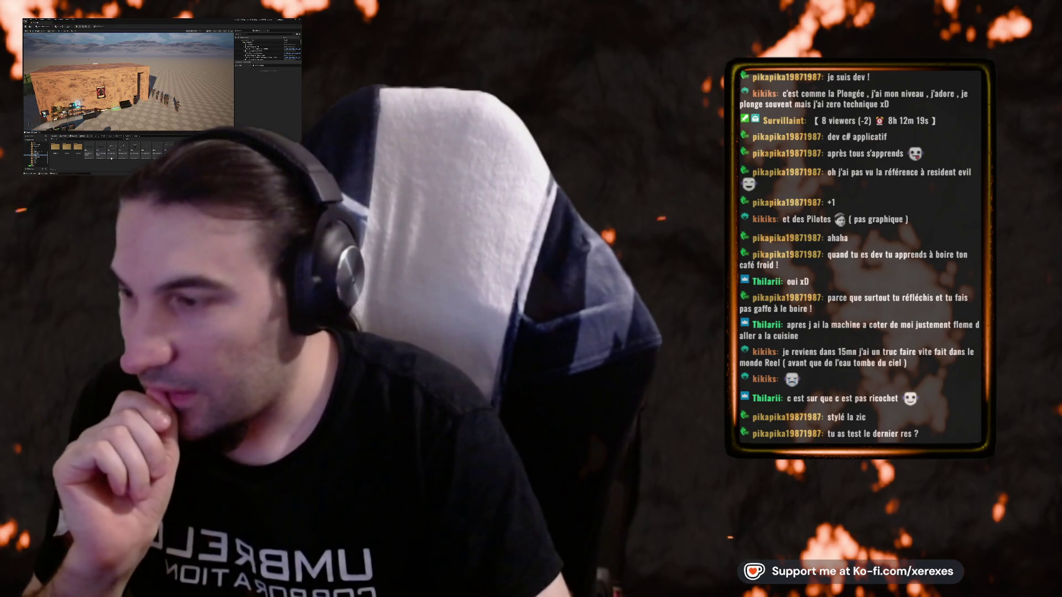
{"action": "left_click", "coordinate": [101, 152]}
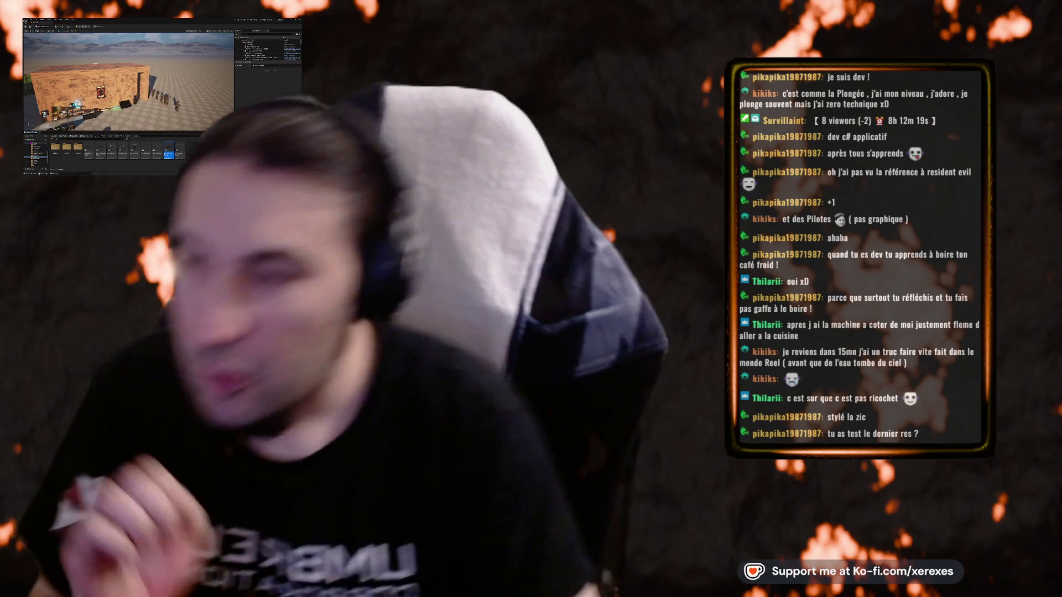
{"action": "double_click", "coordinate": [169, 153]}
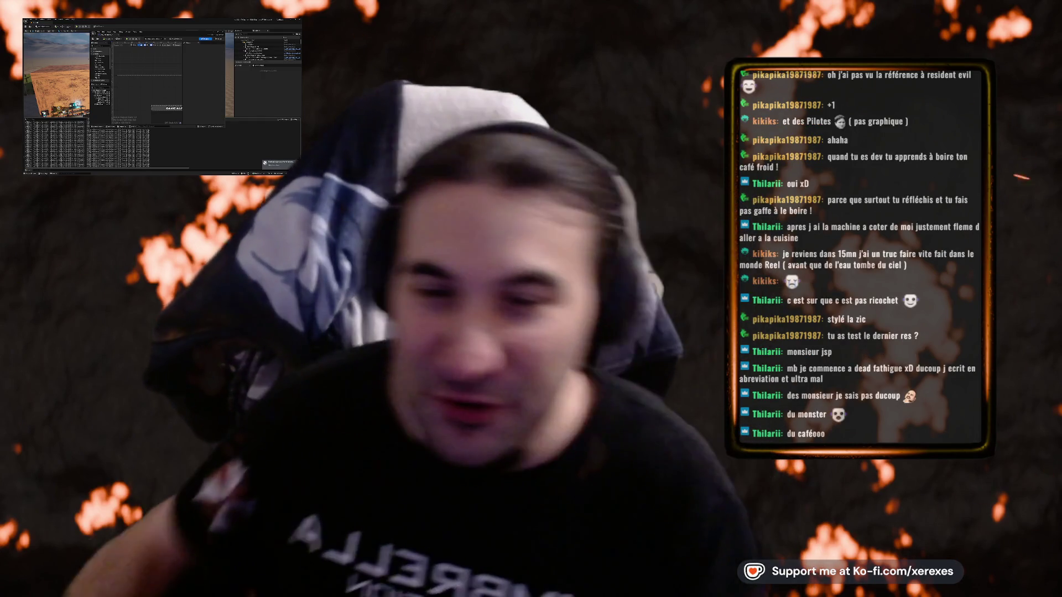
{"action": "key", "text": "super"}
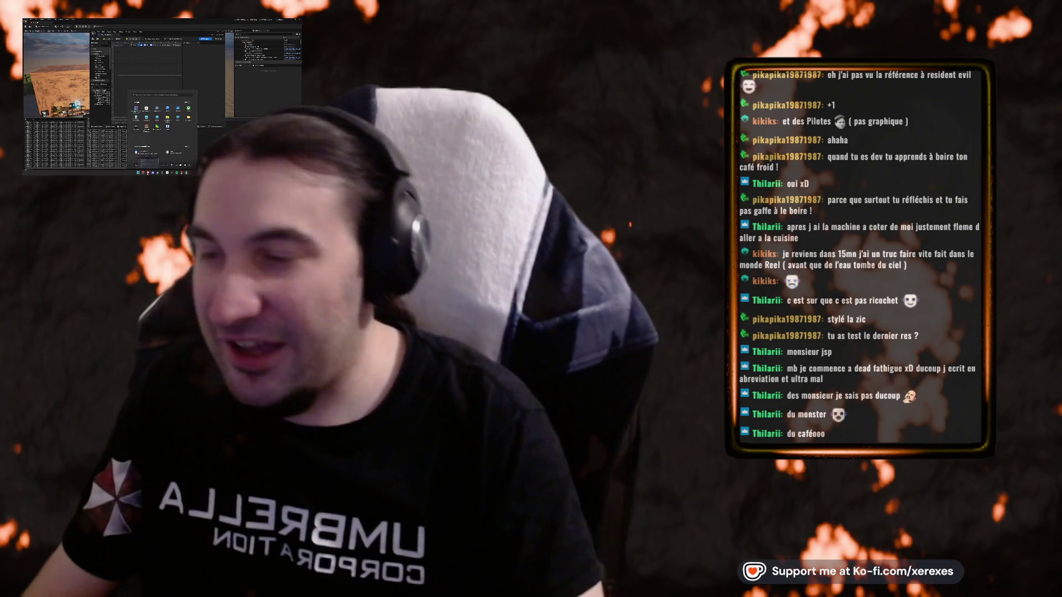
- Dismiss the Start menu and switch to the browser playing the coffee-cup YouTube video
{"action": "key", "text": "Escape"}
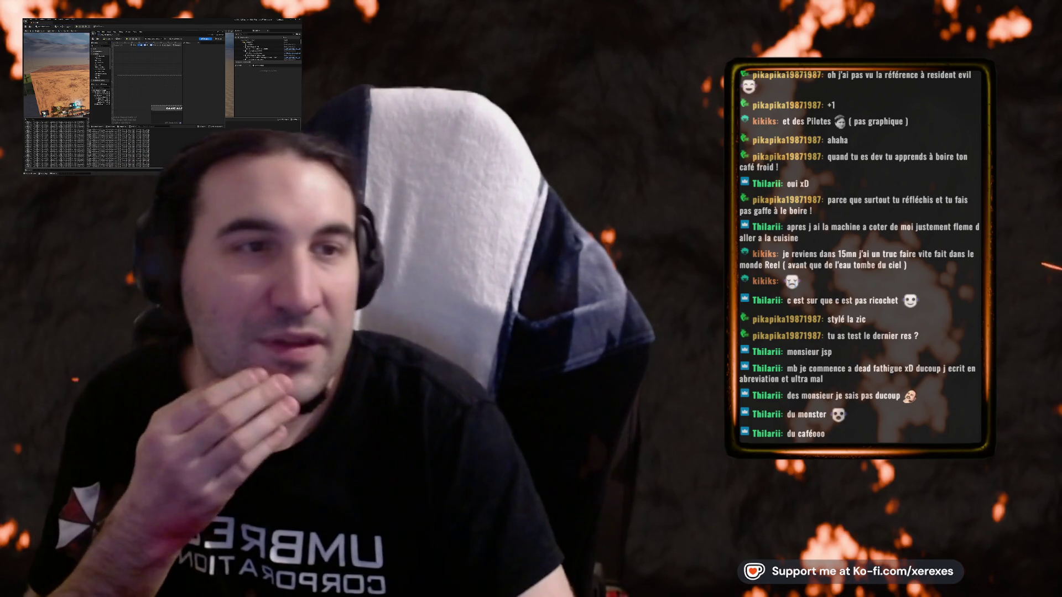
{"action": "key", "text": "alt+Tab"}
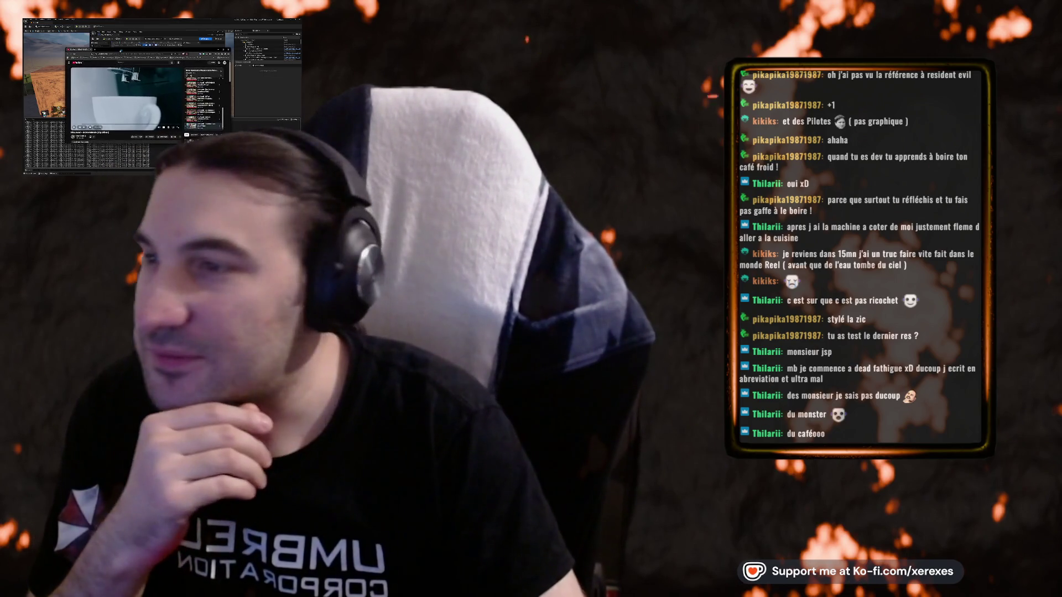
- Maximise the YouTube browser and play the coffee-cup video fullscreen
{"action": "key", "text": "super+Up"}
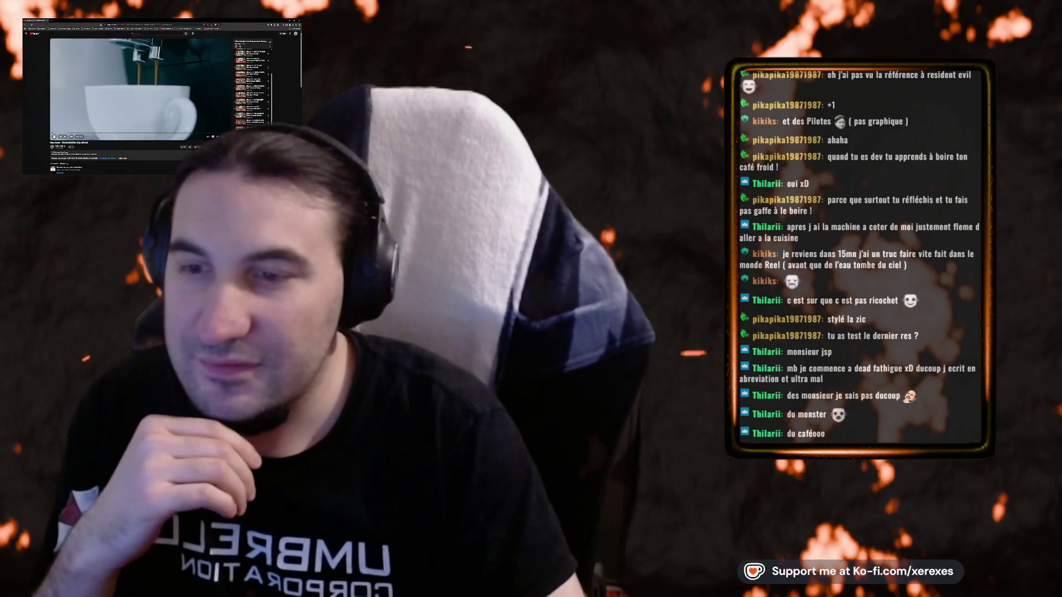
{"action": "key", "text": "F11"}
{"action": "key", "text": "f"}
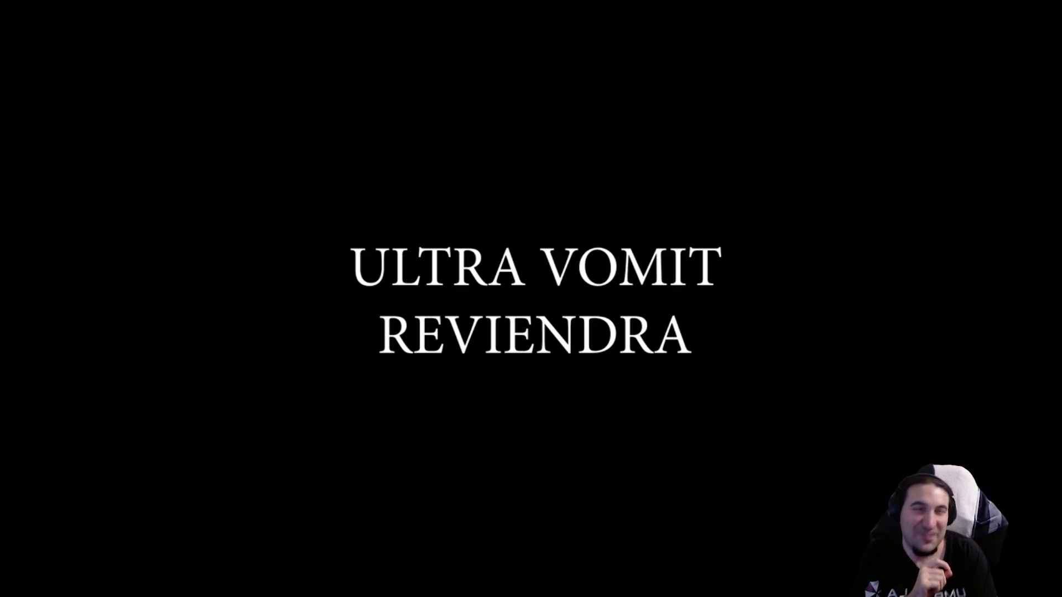
- Pause the music video, exit fullscreen playback and close the browser window
{"action": "key", "text": "space"}
{"action": "left_click", "coordinate": [1043, 579]}
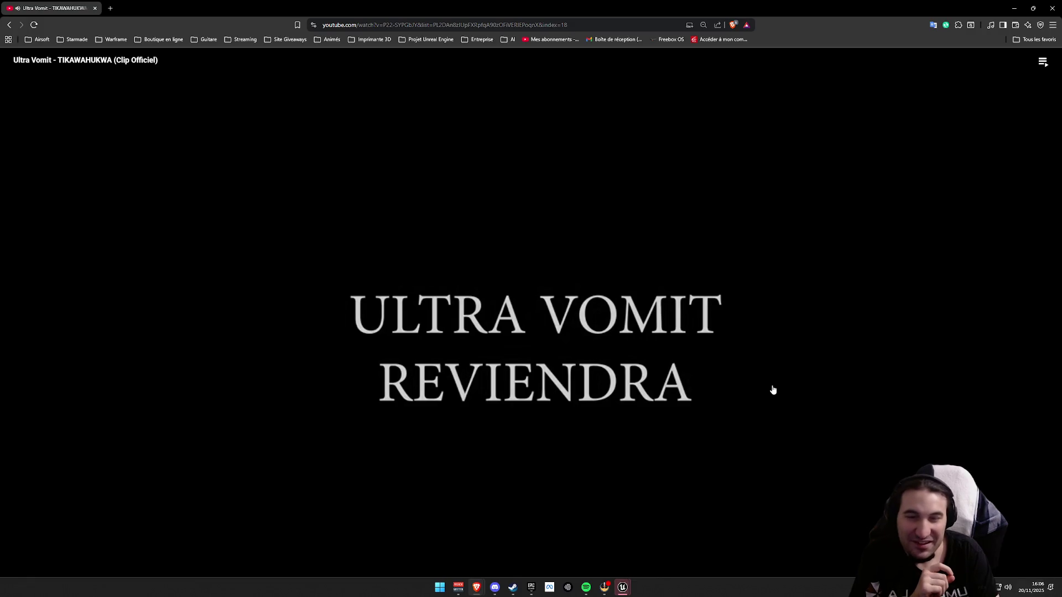
{"action": "left_click", "coordinate": [1052, 9]}
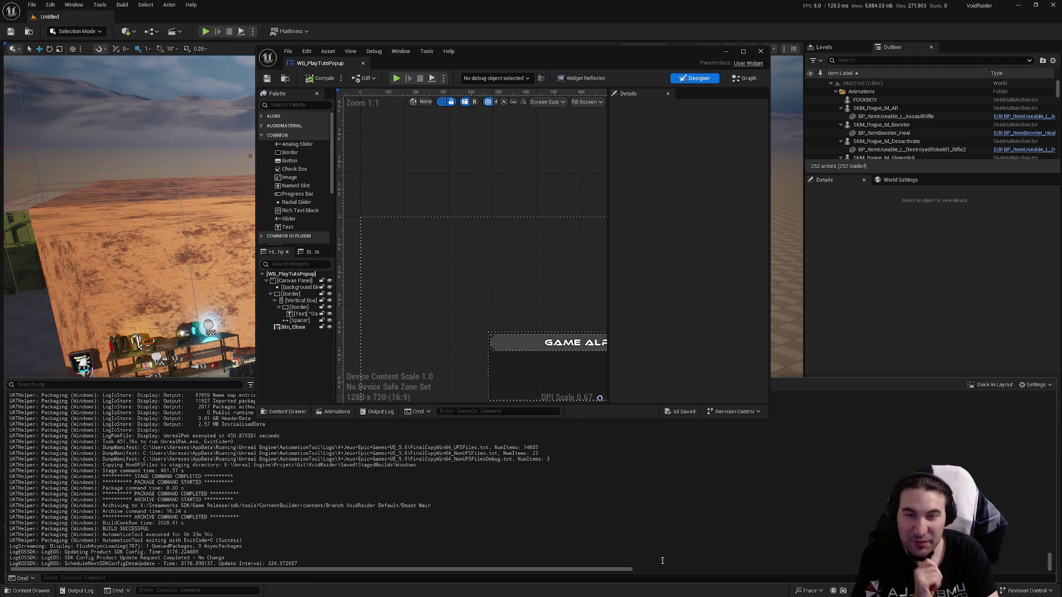
- Bring the YouTube window with the RICARD PEINARD clip over Unreal and reposition it
{"action": "key", "text": "super"}
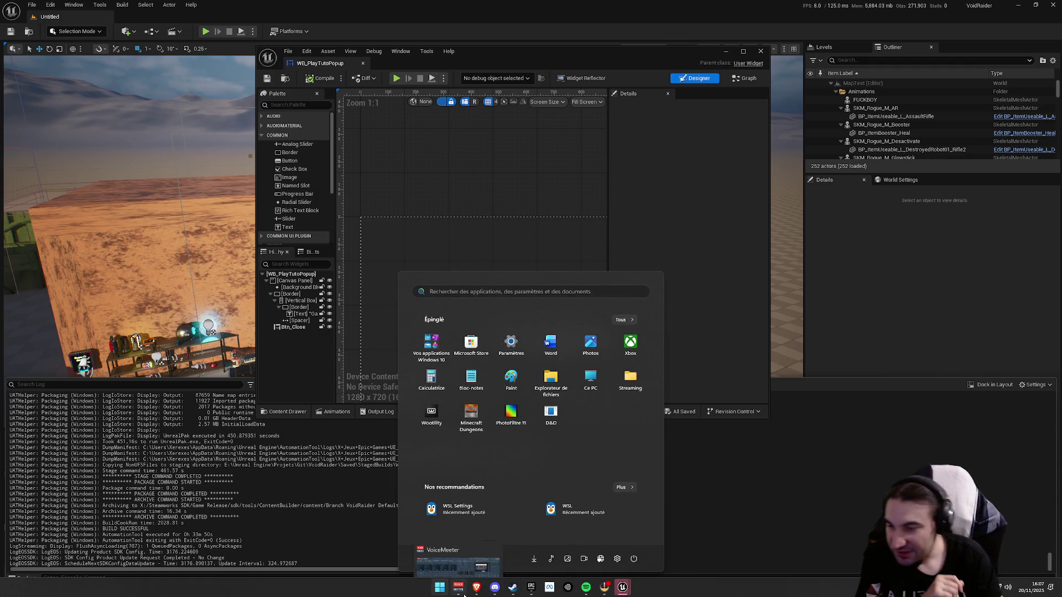
{"action": "key", "text": "super"}
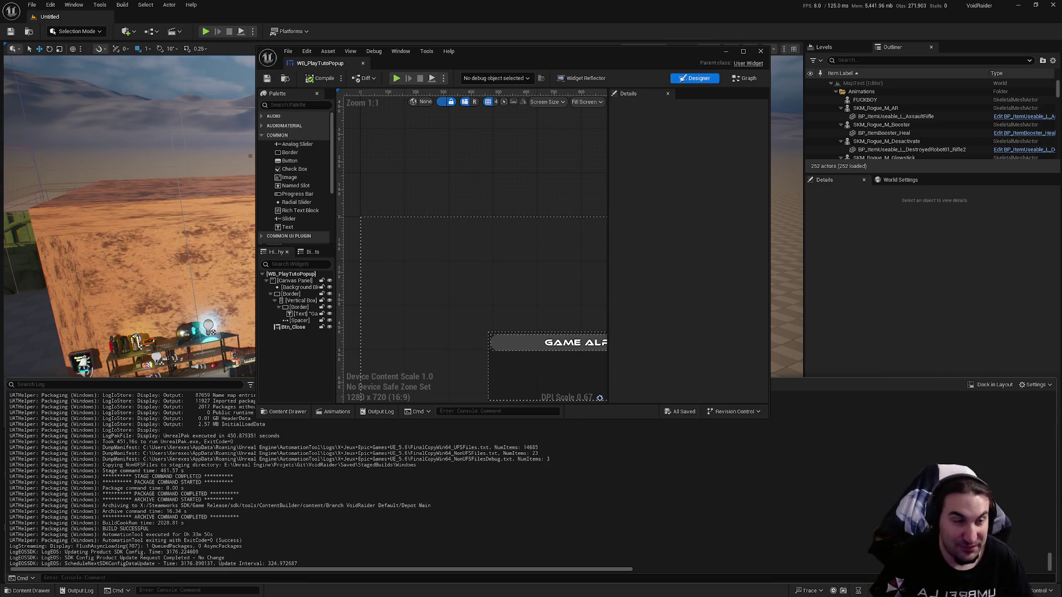
{"action": "left_click", "coordinate": [439, 592]}
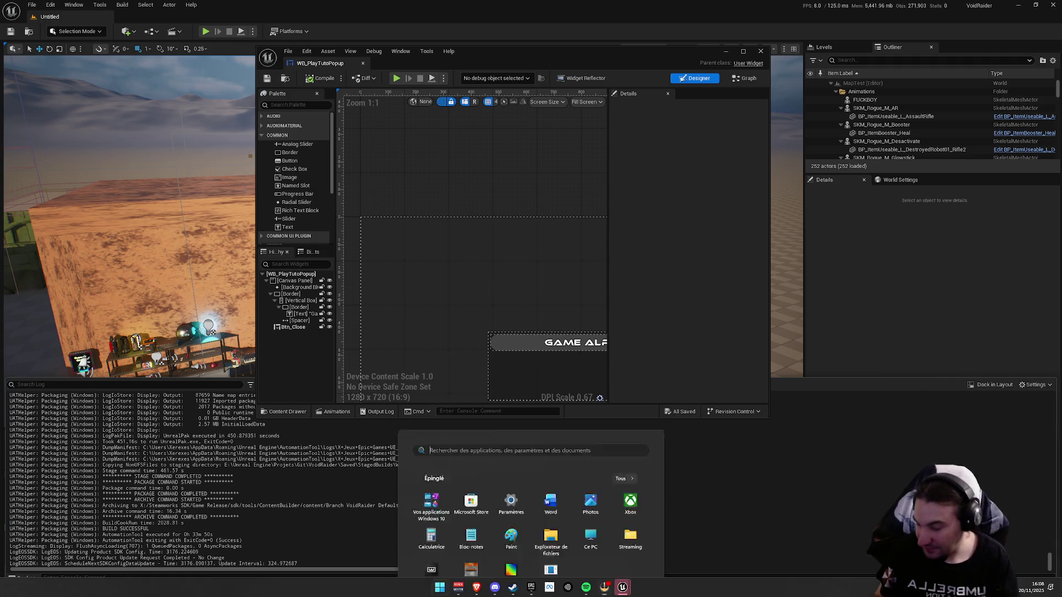
{"action": "left_click", "coordinate": [556, 581]}
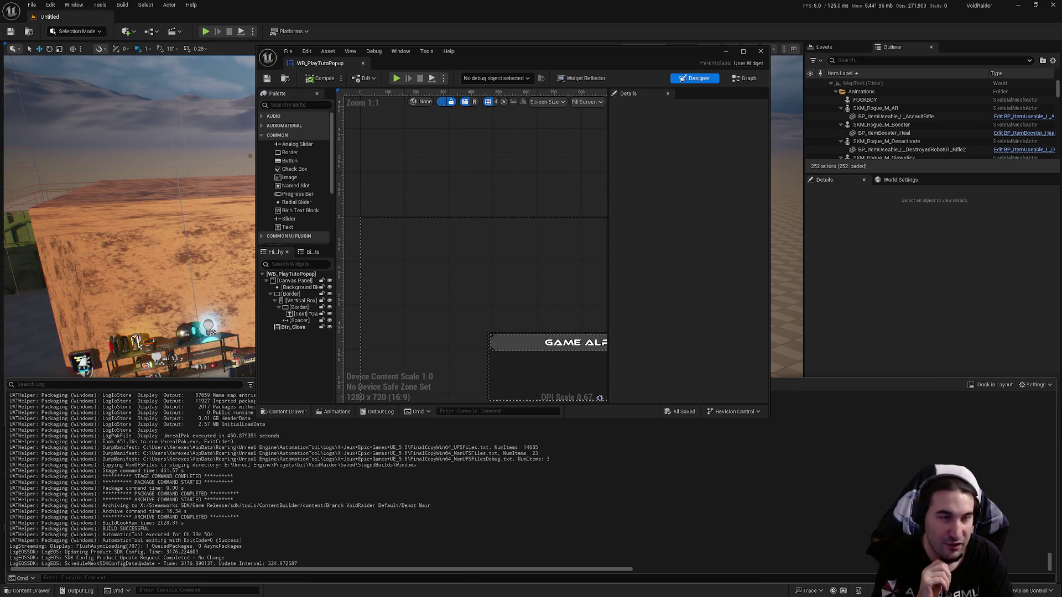
{"action": "key", "text": "alt+Tab"}
{"action": "left_click_drag", "start_coordinate": [573, 152], "coordinate": [726, 125]}
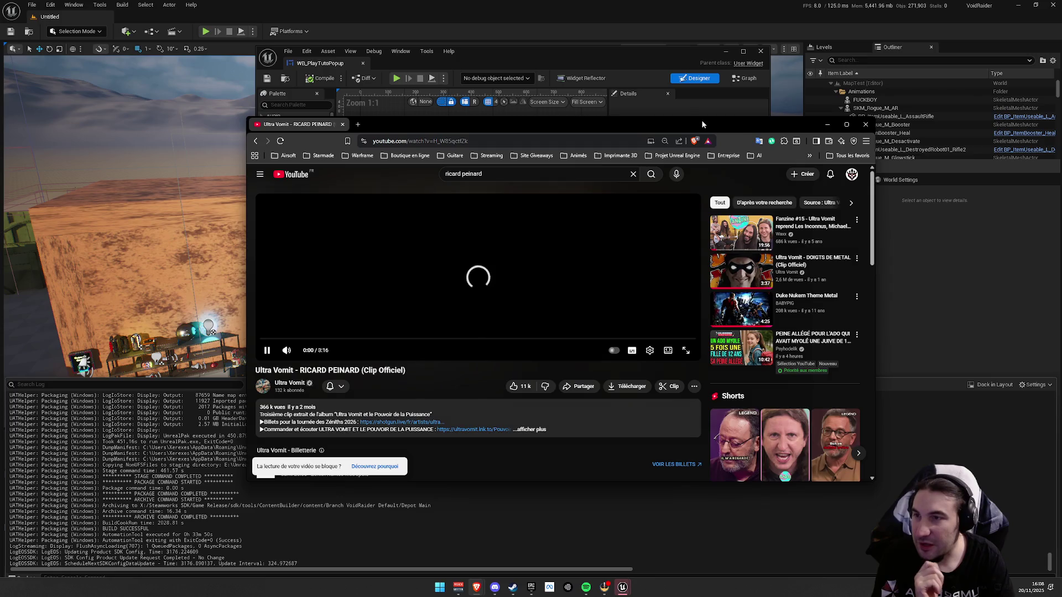
- Maximise the browser and watch the RICARD PEINARD clip fullscreen
{"action": "double_click", "coordinate": [703, 124]}
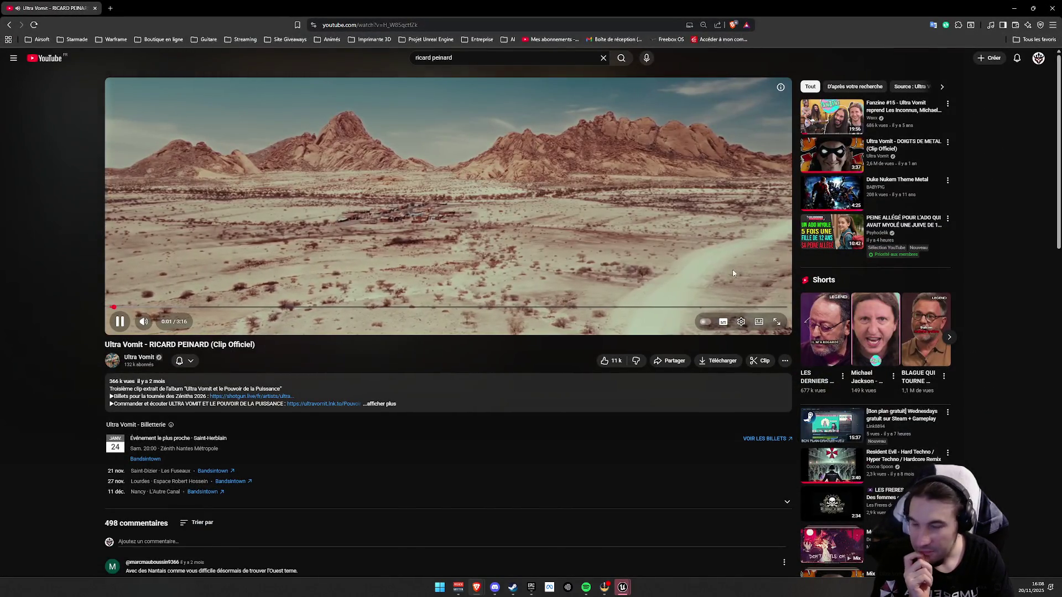
{"action": "left_click", "coordinate": [776, 321]}
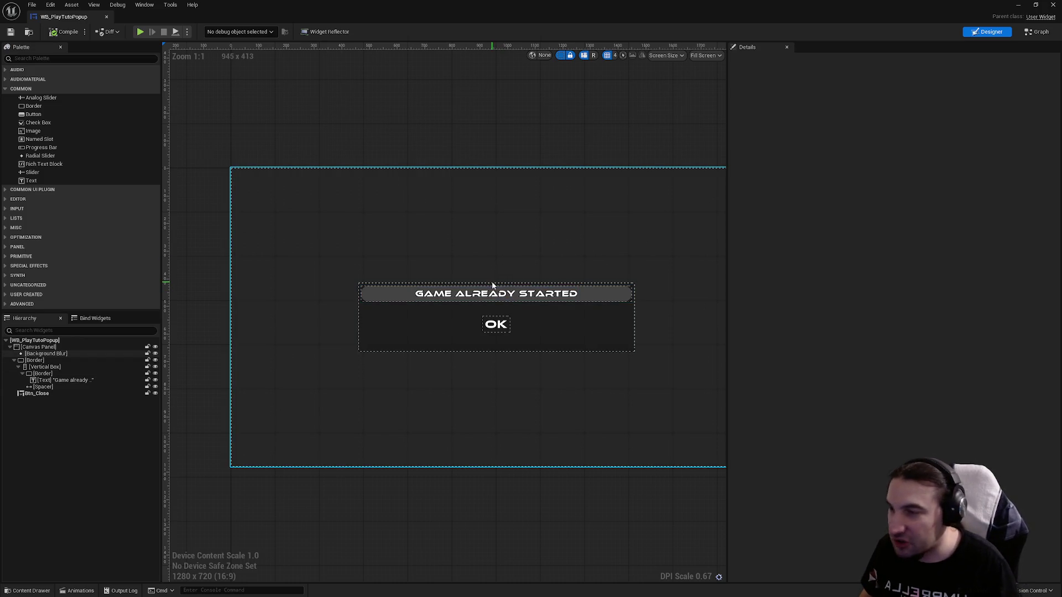
- Change the popup title text from 'Game already started' to 'Play the tutorial'
{"action": "left_click", "coordinate": [496, 293]}
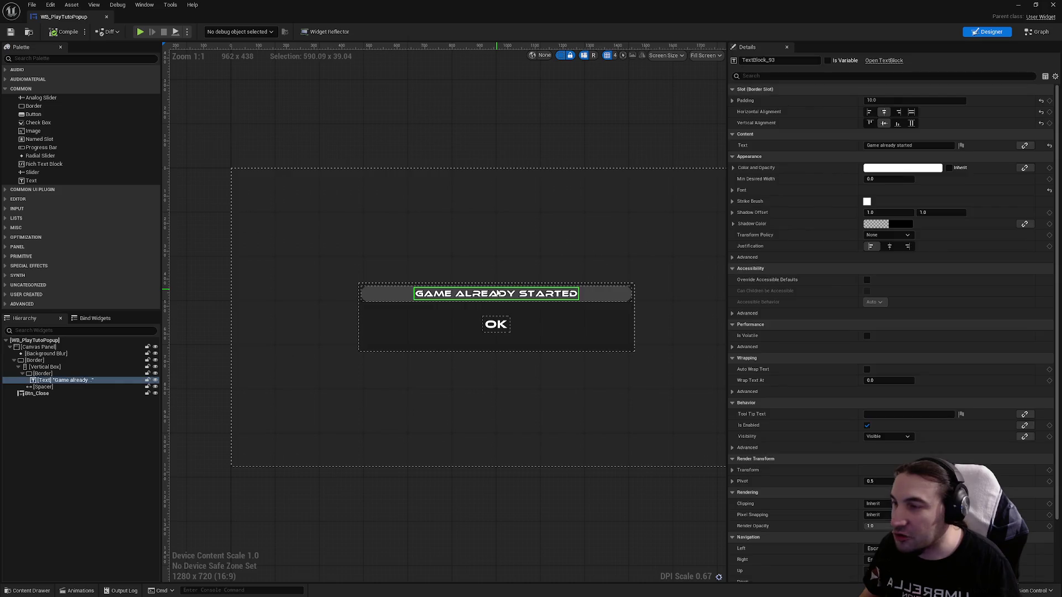
{"action": "left_click", "coordinate": [896, 145]}
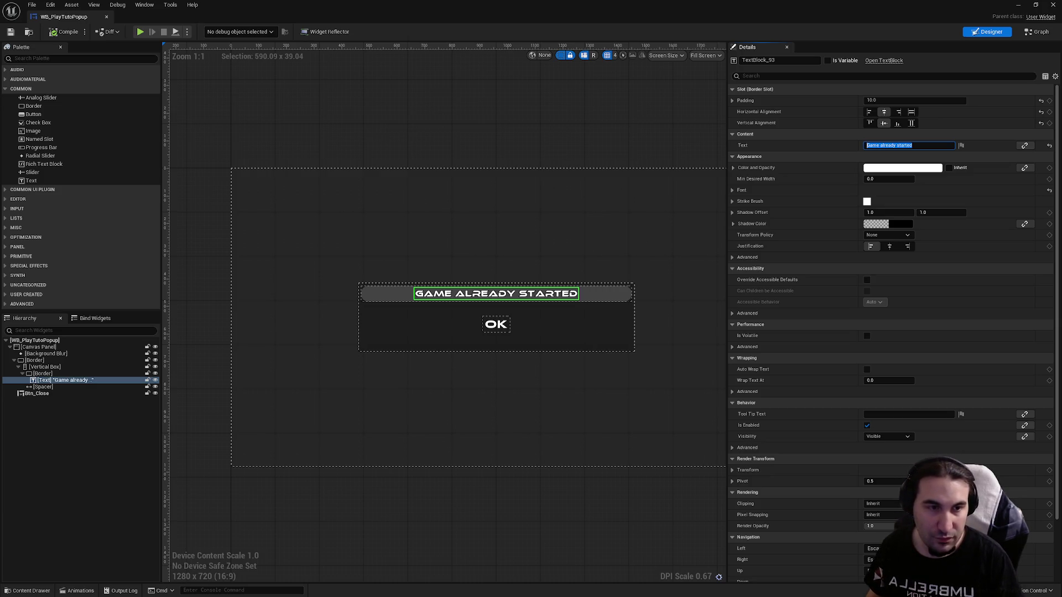
{"action": "key", "text": "Return"}
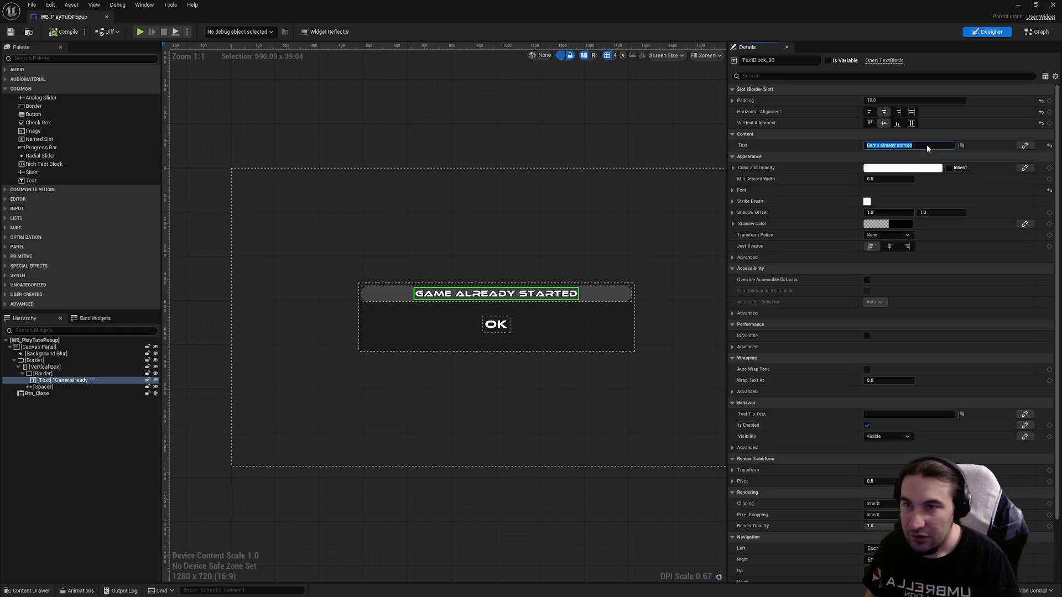
{"action": "key", "text": "ctrl+a"}
{"action": "type", "text": "Play the tutorial"}
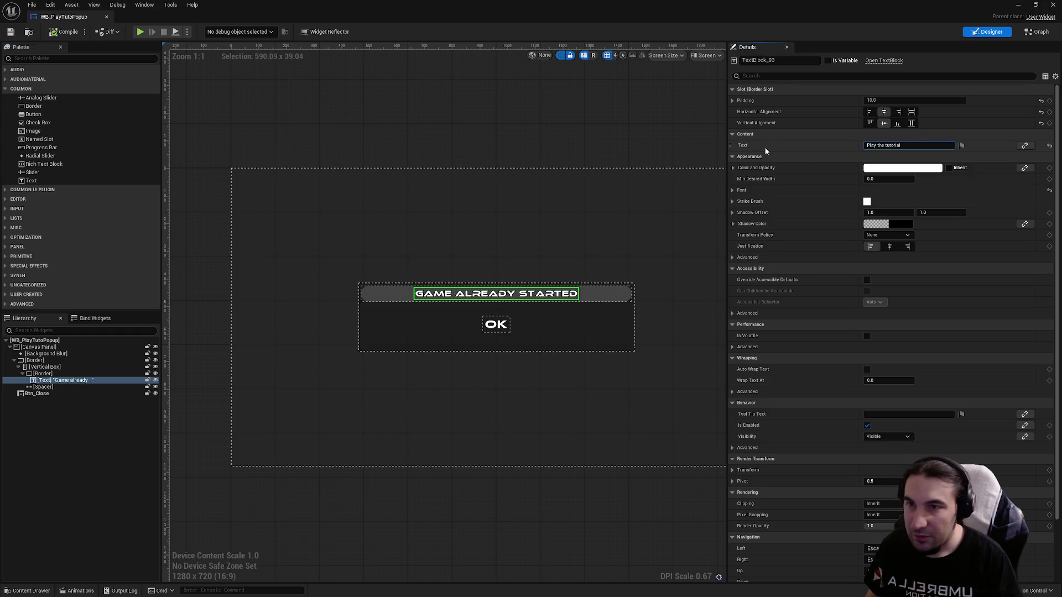
{"action": "key", "text": "Return"}
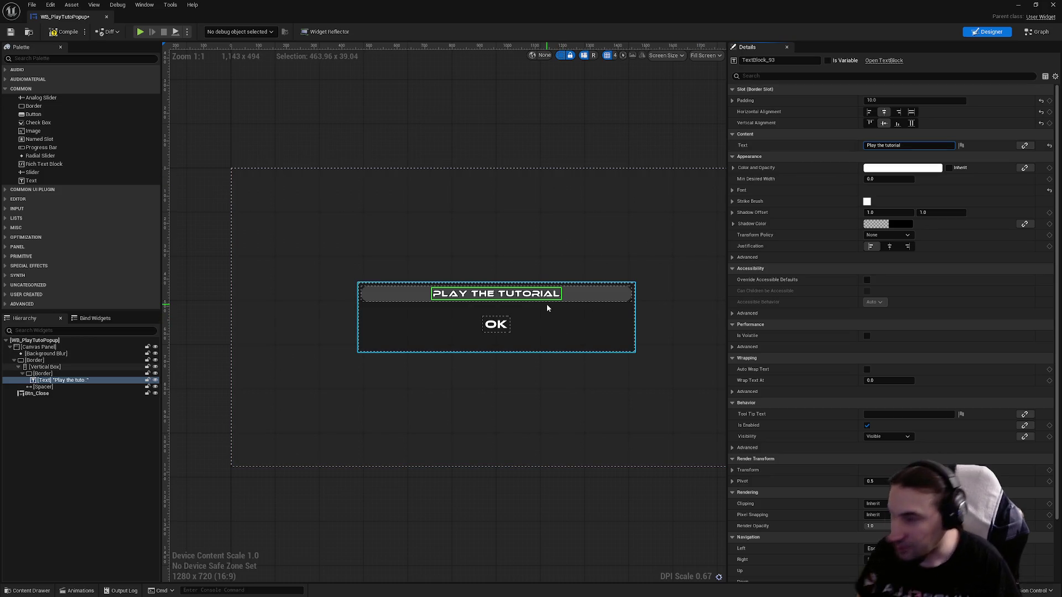
- Duplicate the OK button widget in the Hierarchy
{"action": "left_click", "coordinate": [496, 324]}
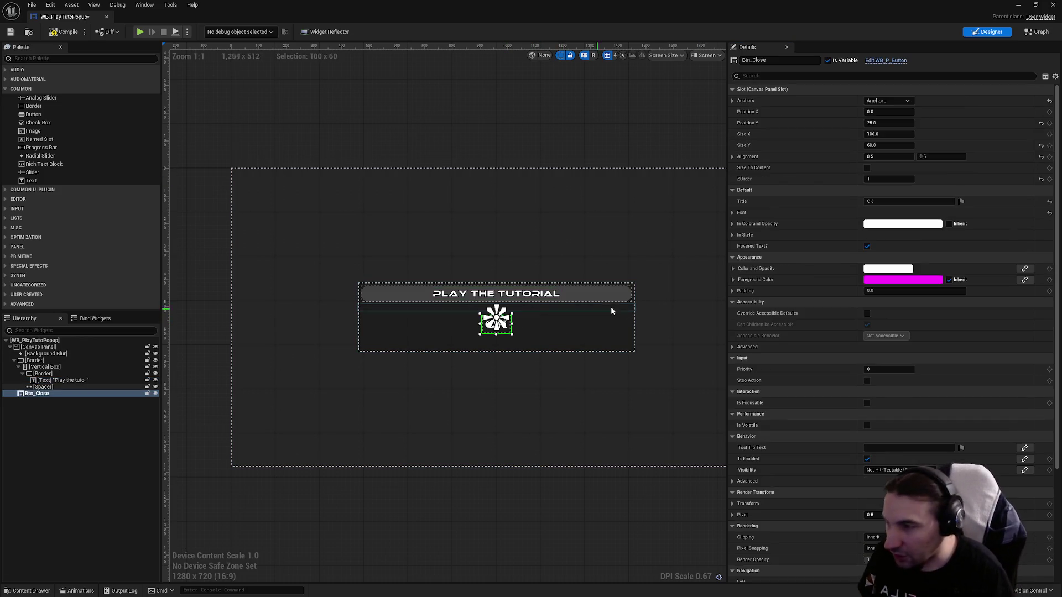
{"action": "scroll", "coordinate": [509, 335], "scroll_direction": "up", "scroll_amount": 4}
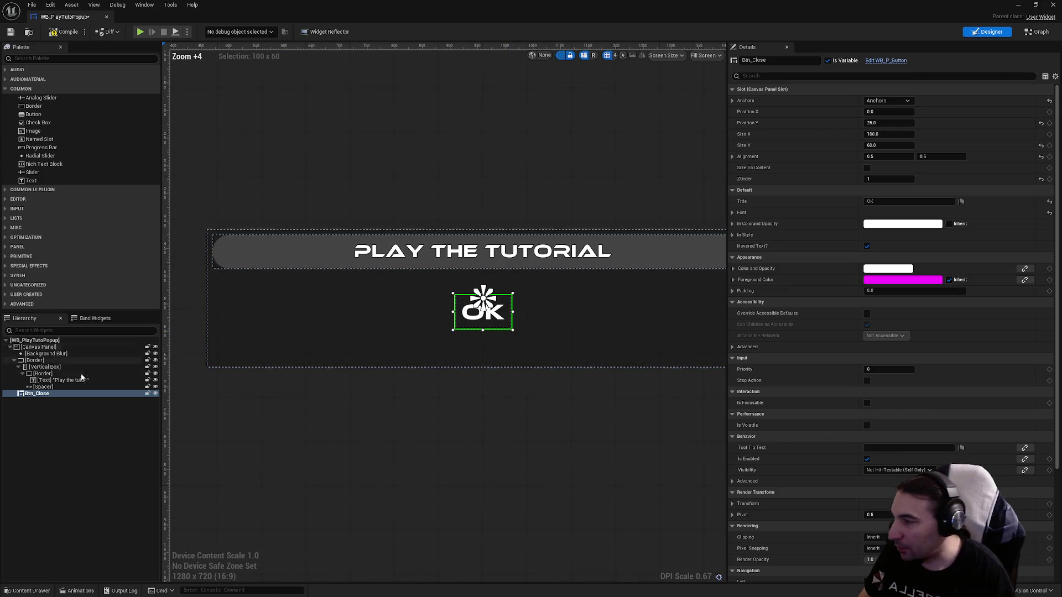
{"action": "left_click", "coordinate": [56, 396]}
{"action": "key", "text": "ctrl+d"}
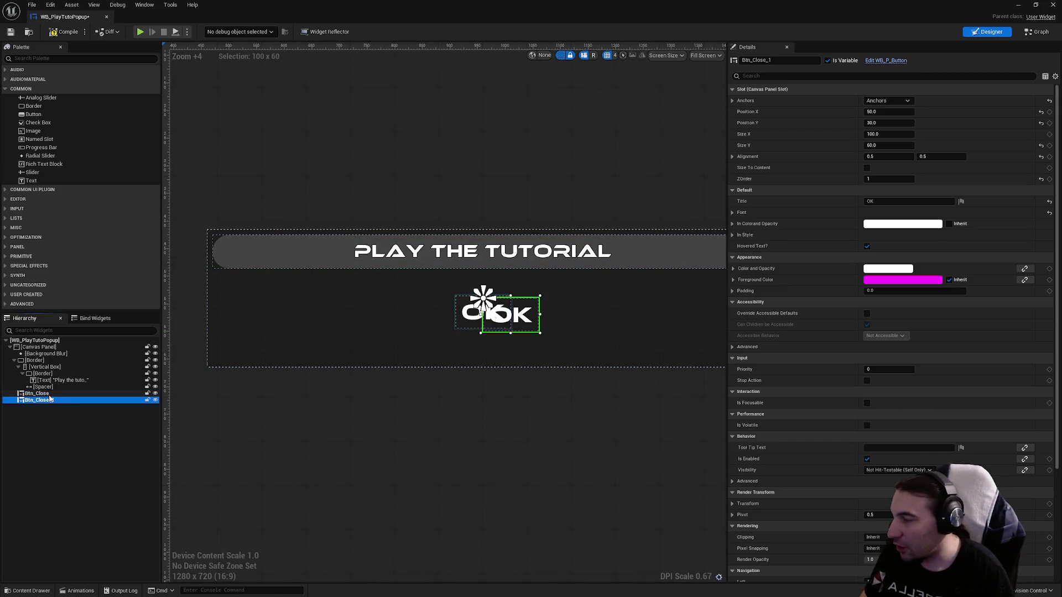
- Rename the original button Btn_Confirm and begin renaming the duplicate
{"action": "double_click", "coordinate": [52, 395]}
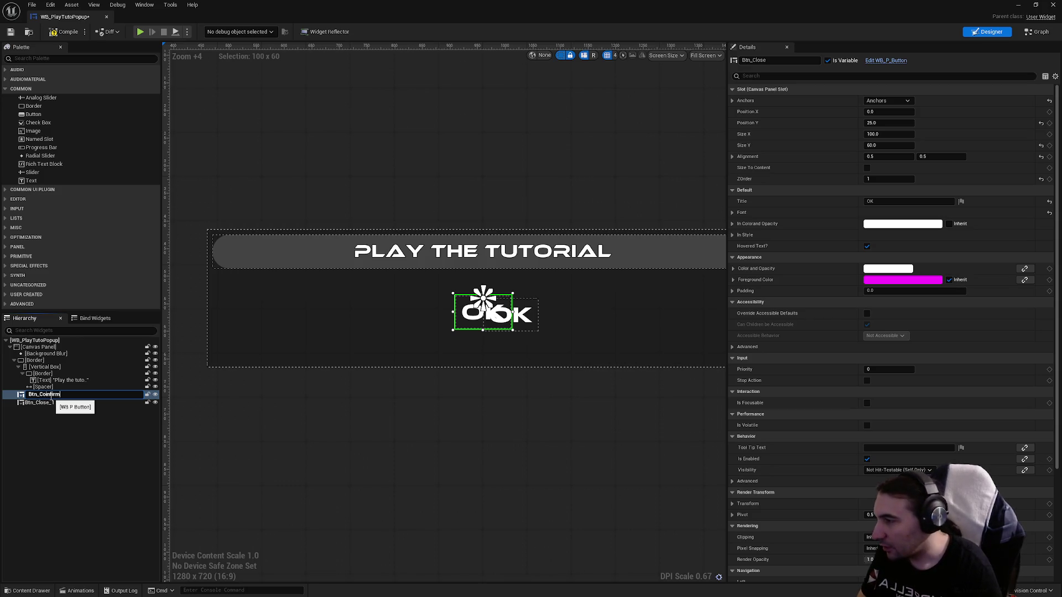
{"action": "key", "text": "BackSpace"}
{"action": "key", "text": "BackSpace"}
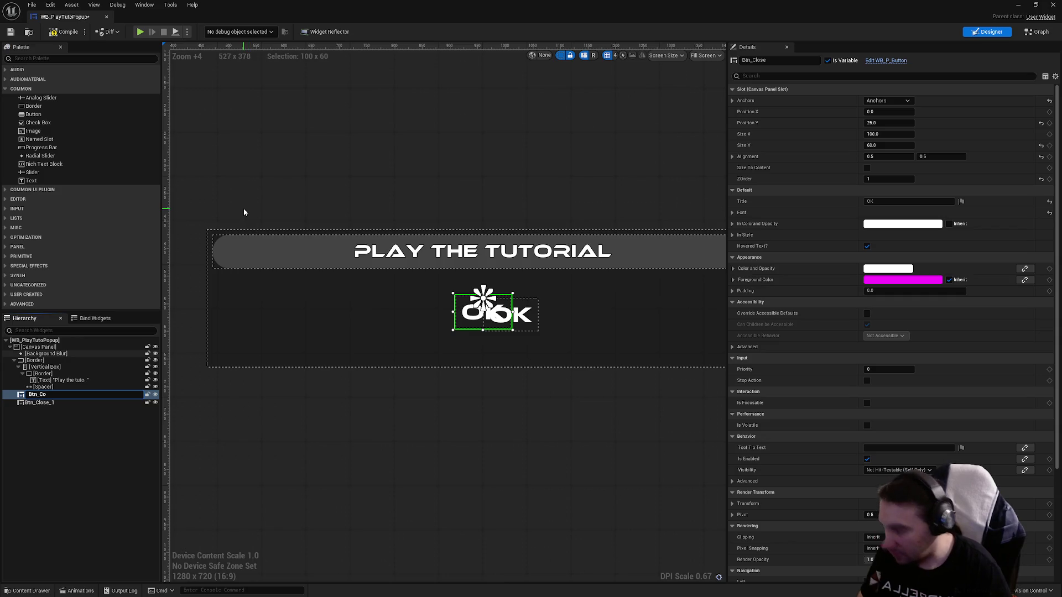
{"action": "type", "text": "nfirm"}
{"action": "key", "text": "Return"}
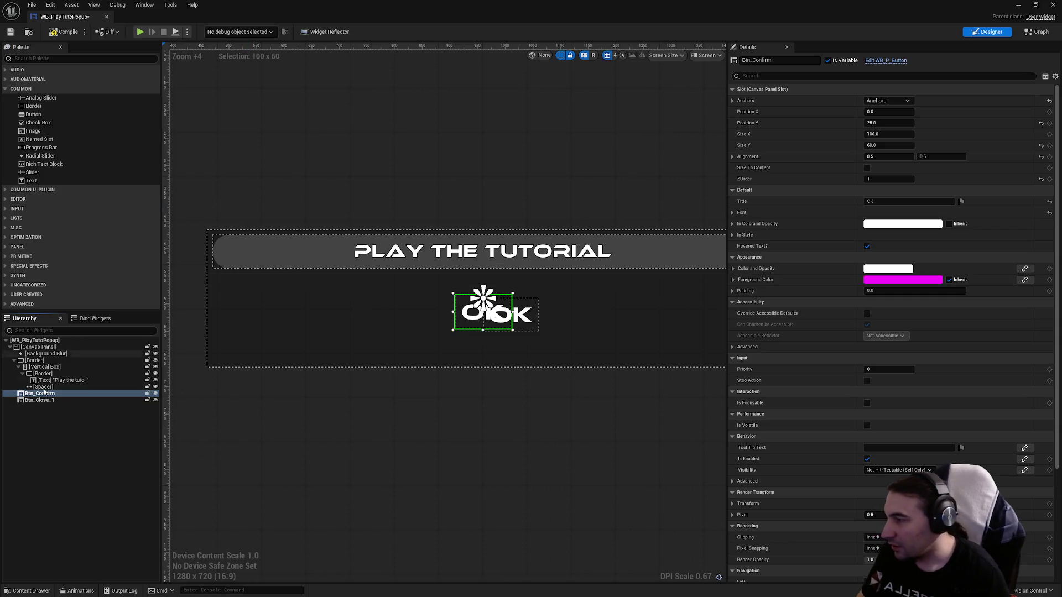
{"action": "left_click", "coordinate": [50, 402]}
{"action": "key", "text": "F2"}
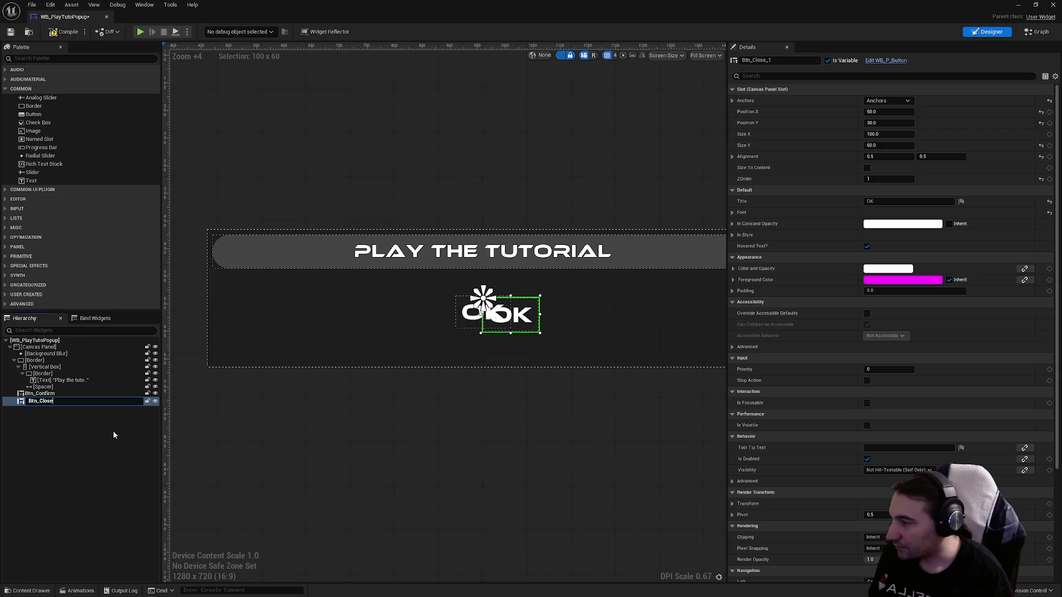
- Name the copy Btn_Close, wrap both buttons in a Horizontal Box, and title the first 'Yes'
{"action": "key", "text": "Return"}
{"action": "type", "text": "hor"}
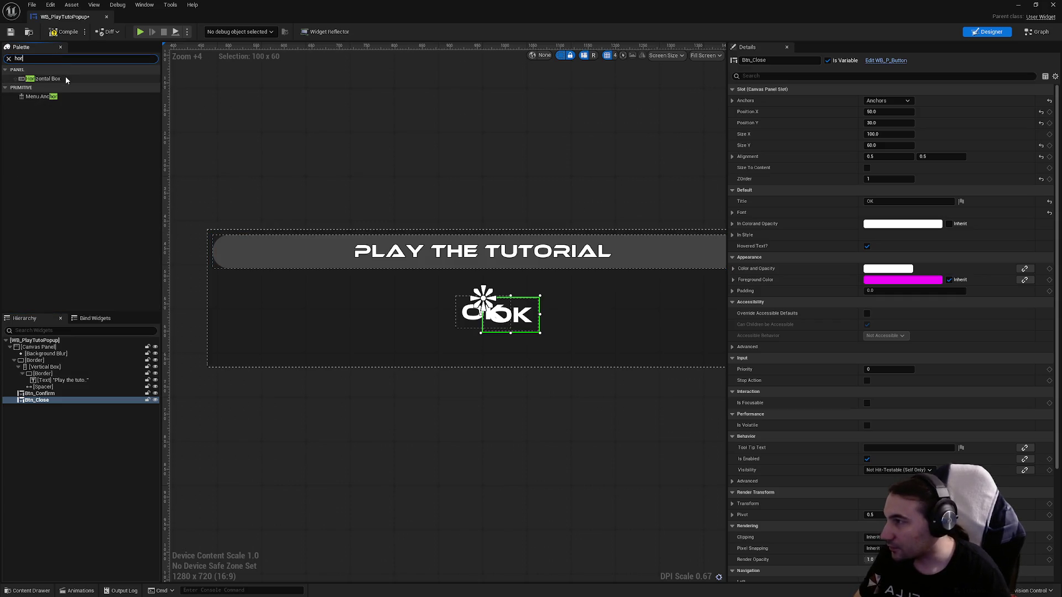
{"action": "mouse_move", "coordinate": [66, 79]}
{"action": "left_mouse_down"}
{"action": "mouse_move", "coordinate": [149, 354]}
{"action": "mouse_move", "coordinate": [49, 393]}
{"action": "left_mouse_up"}
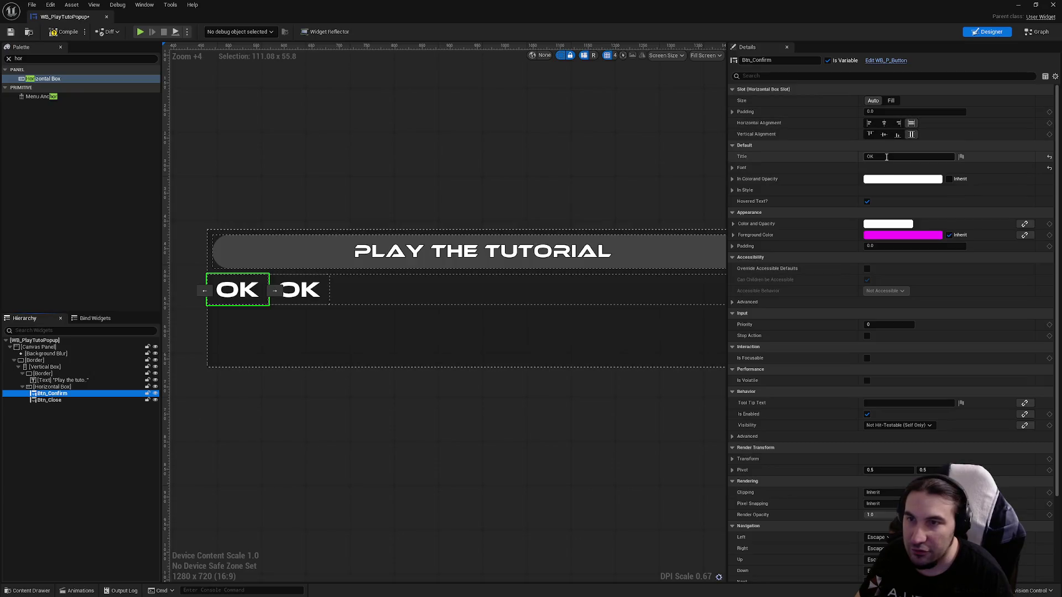
{"action": "type", "text": "Yes"}
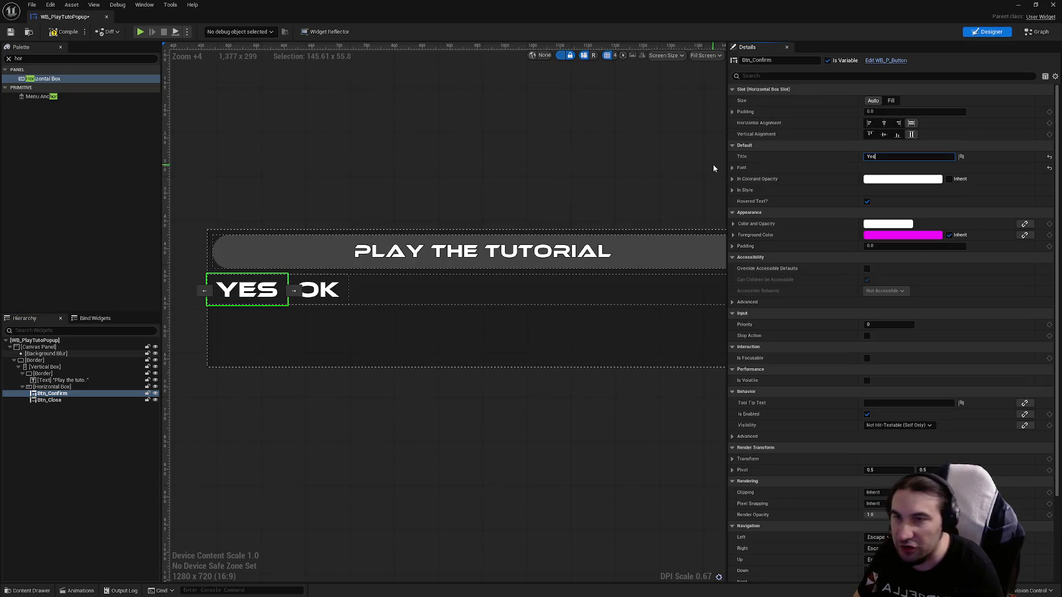
- Set Btn_Close's title to 'No' and start a Palette search for another widget
{"action": "left_click", "coordinate": [81, 401]}
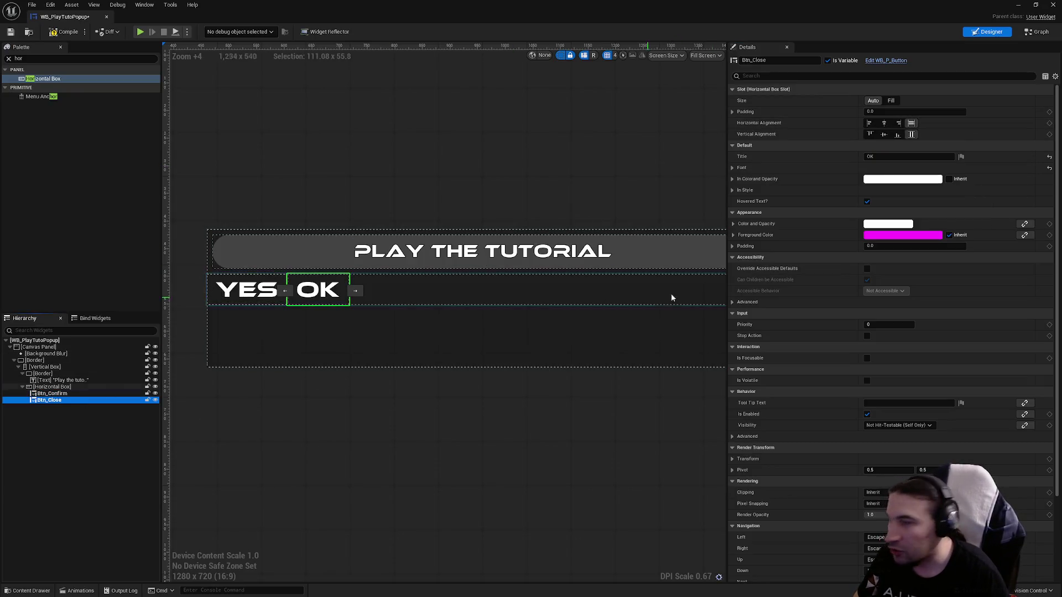
{"action": "left_click", "coordinate": [896, 156]}
{"action": "type", "text": "o"}
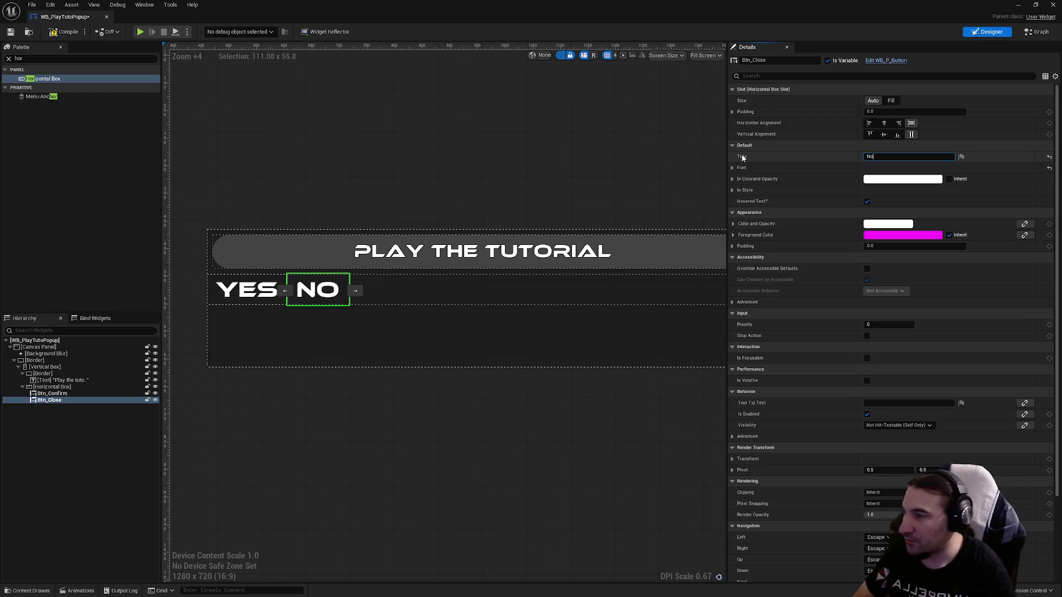
{"action": "left_click", "coordinate": [16, 59]}
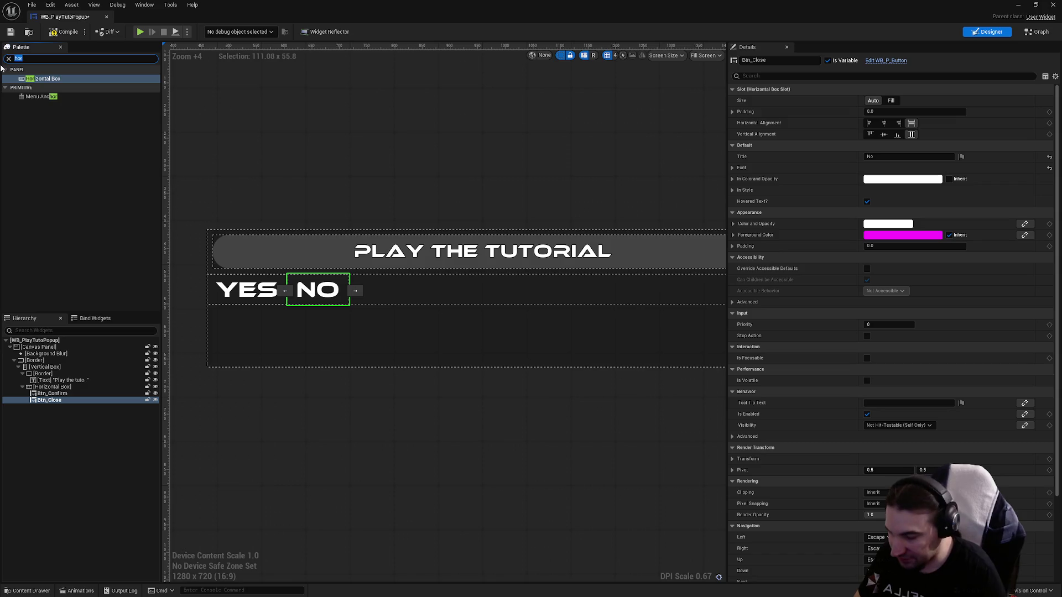
{"action": "type", "text": "text"}
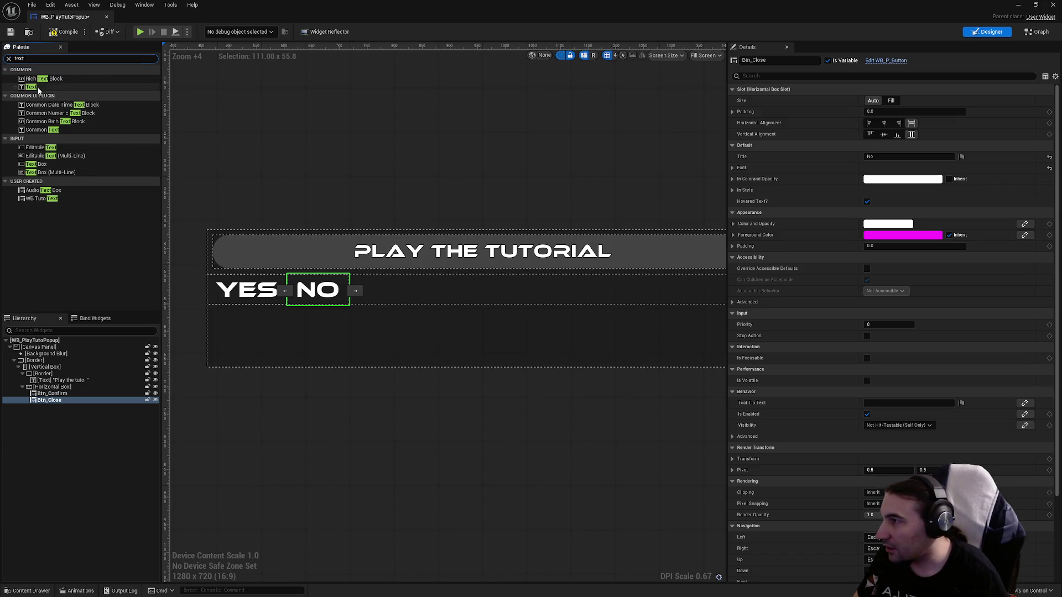
- Add a Text widget into the Vertical Box below the 'Play the tutorial' heading
{"action": "left_click_drag", "start_coordinate": [31, 86], "coordinate": [54, 412]}
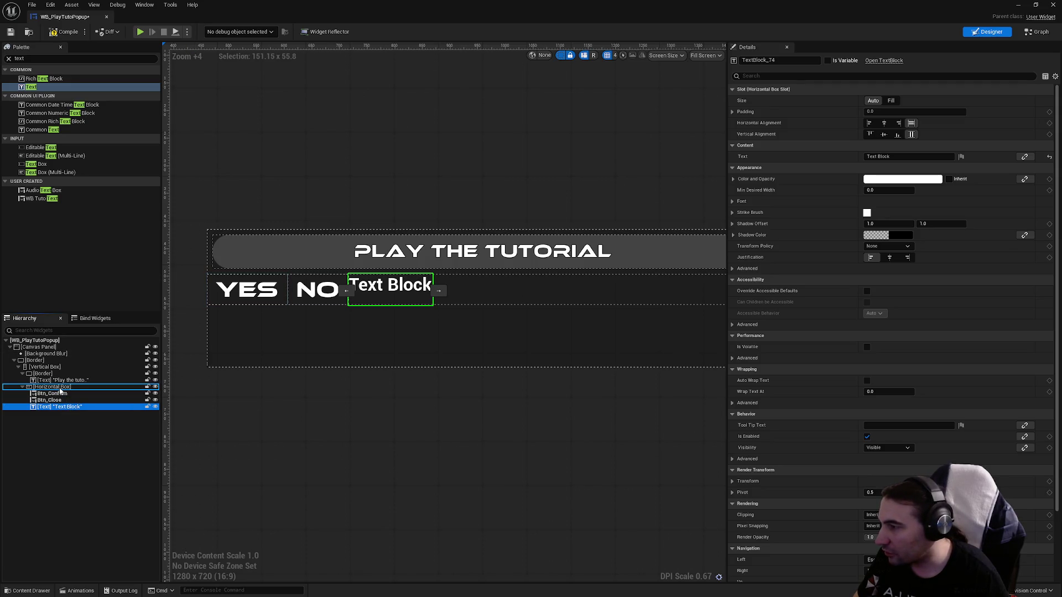
{"action": "left_click_drag", "start_coordinate": [48, 384], "coordinate": [48, 371]}
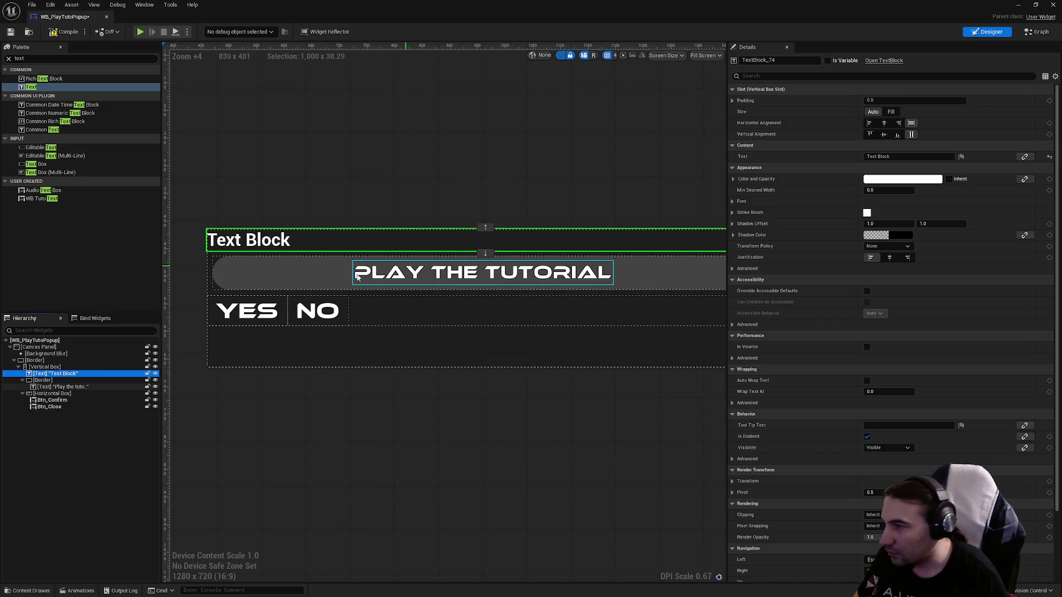
{"action": "left_click", "coordinate": [486, 253]}
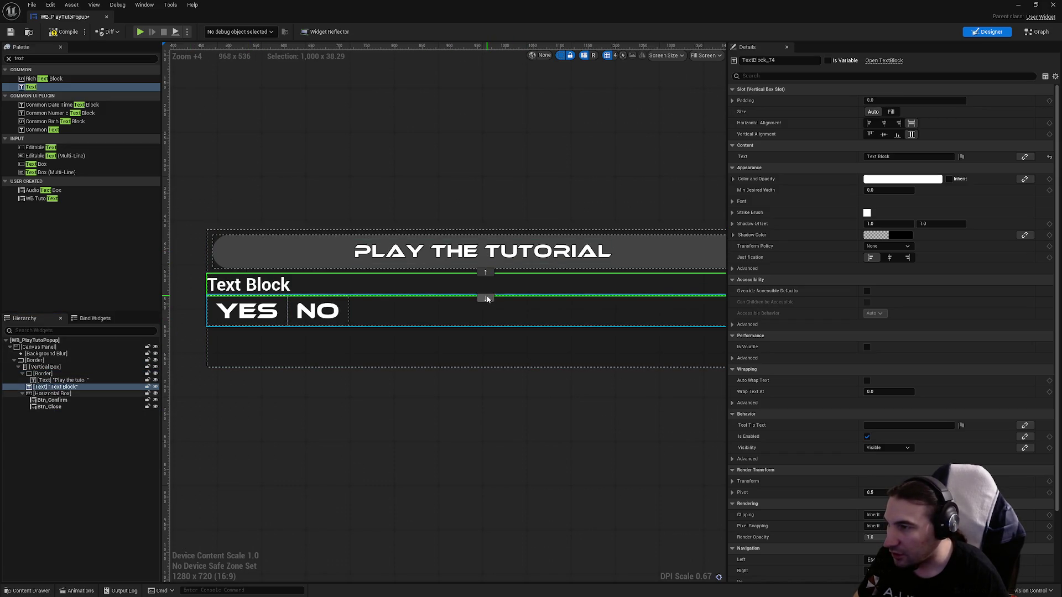
- Set the Text Block's Font Family to Ethnocentric_Rg_Font, non-italic
{"action": "left_click", "coordinate": [733, 202]}
{"action": "left_click", "coordinate": [884, 223]}
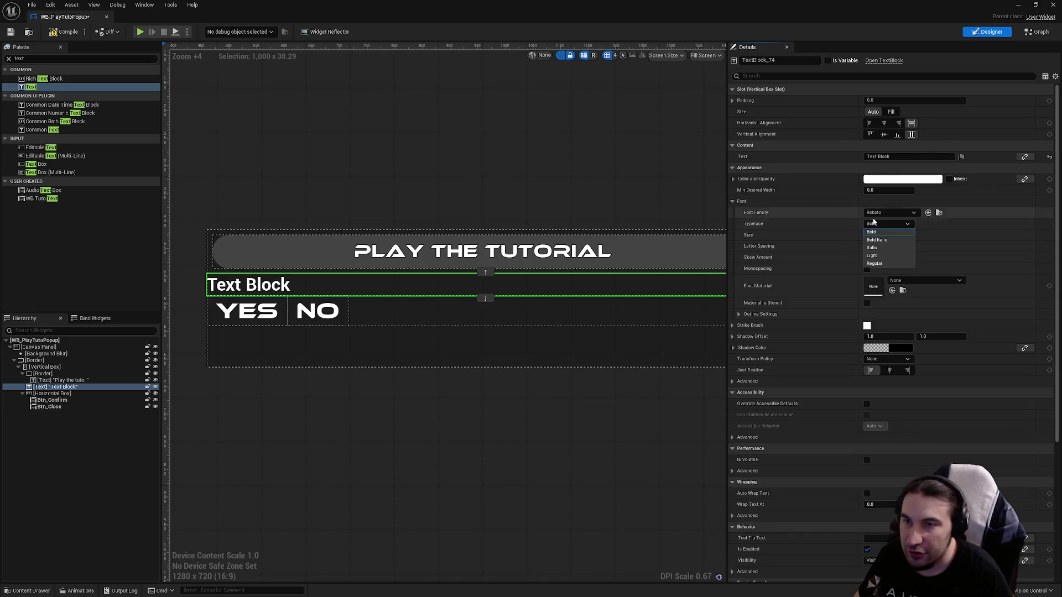
{"action": "left_click", "coordinate": [875, 214]}
{"action": "left_click", "coordinate": [874, 214]}
{"action": "left_click", "coordinate": [921, 336]}
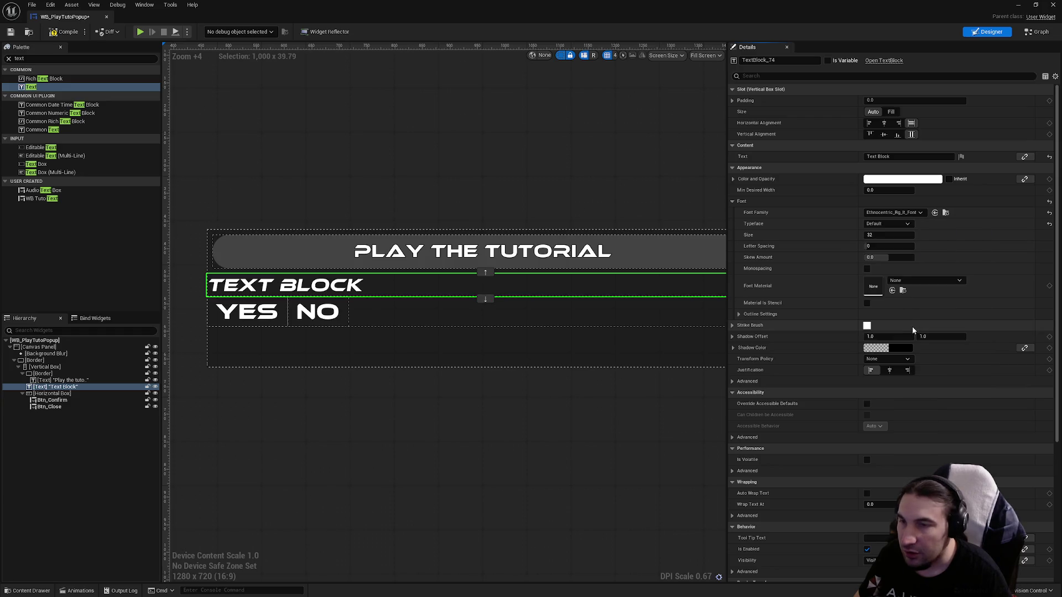
{"action": "left_click", "coordinate": [907, 214]}
{"action": "left_click", "coordinate": [918, 324]}
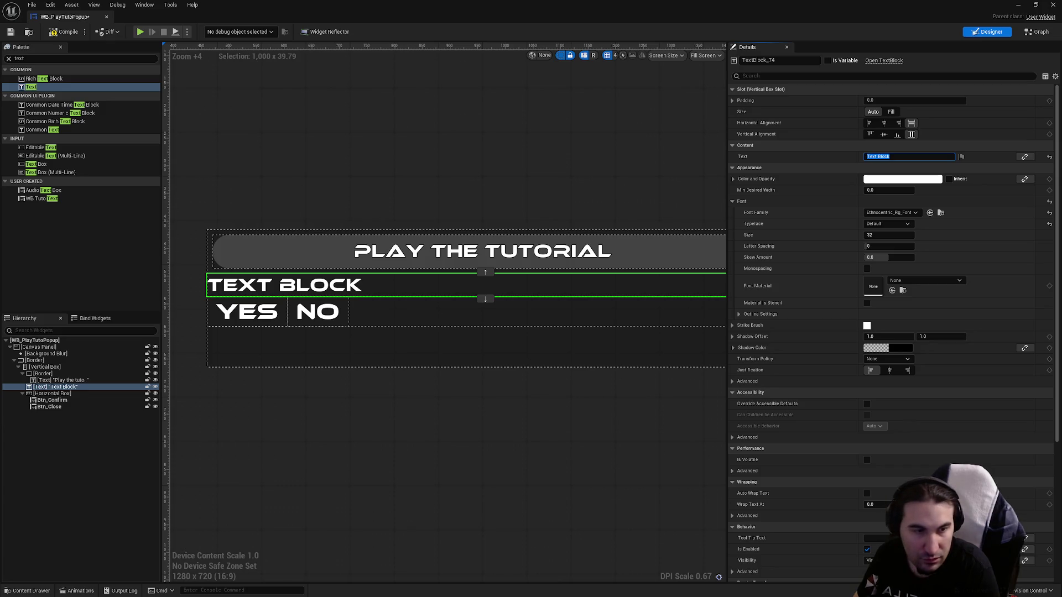
- Move the Text Block below the Yes/No buttons and set the Horizontal Box slot size to Auto
{"action": "left_click", "coordinate": [485, 298]}
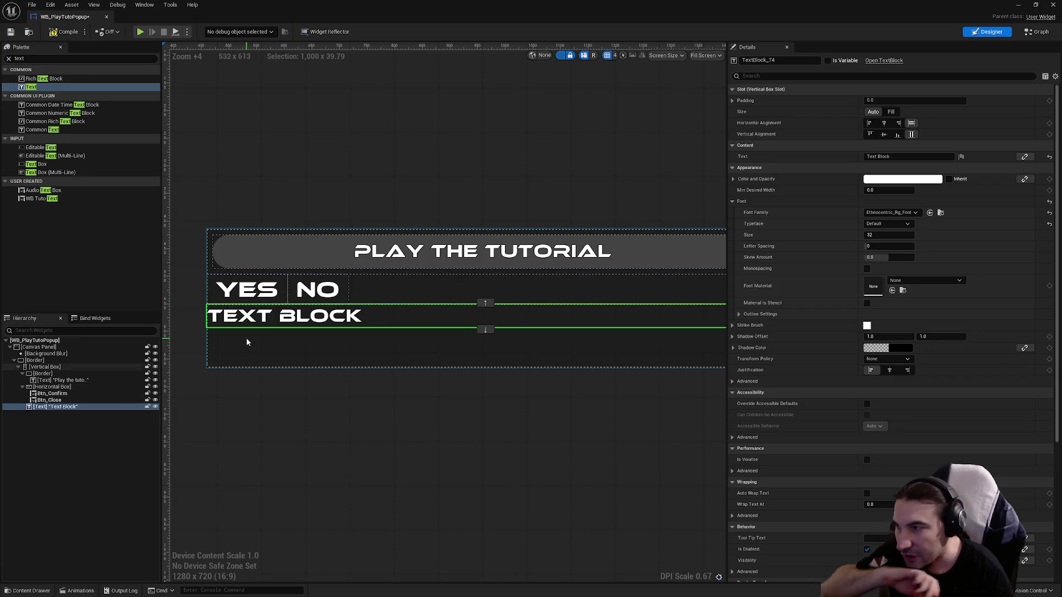
{"action": "left_click", "coordinate": [80, 389]}
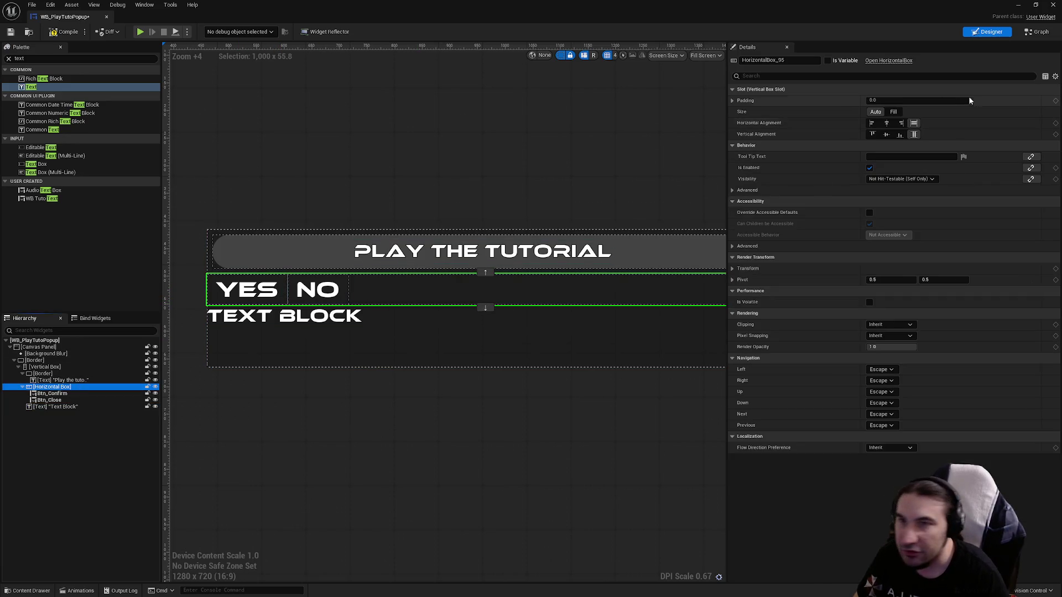
{"action": "left_click", "coordinate": [893, 112]}
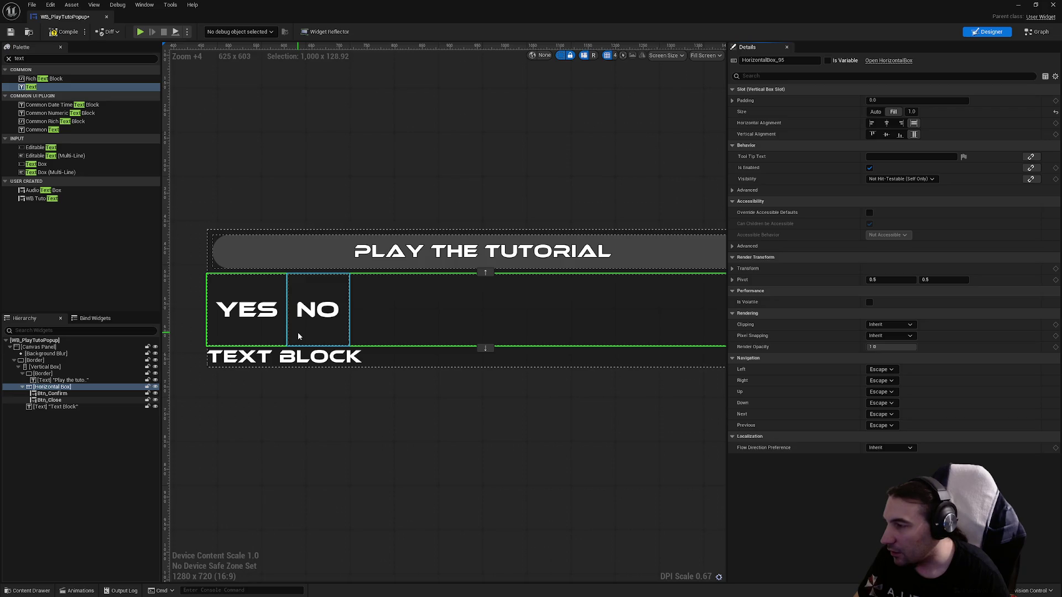
{"action": "left_click", "coordinate": [876, 112]}
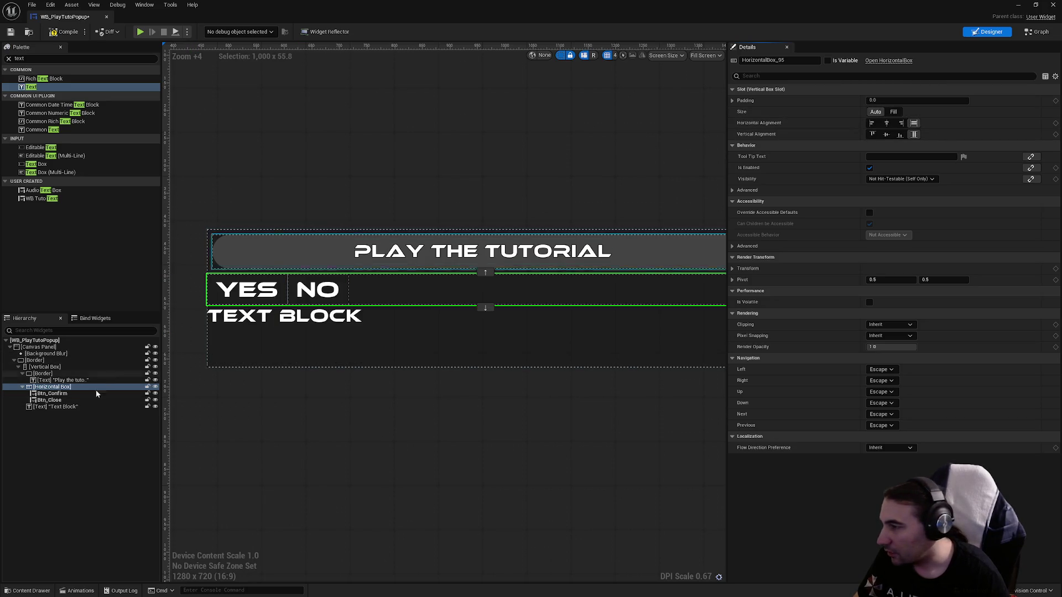
- Toggle the Text Block's slot size to Fill and back to Auto, then insert a Spacer under the heading
{"action": "left_click", "coordinate": [249, 316]}
{"action": "left_click", "coordinate": [890, 112]}
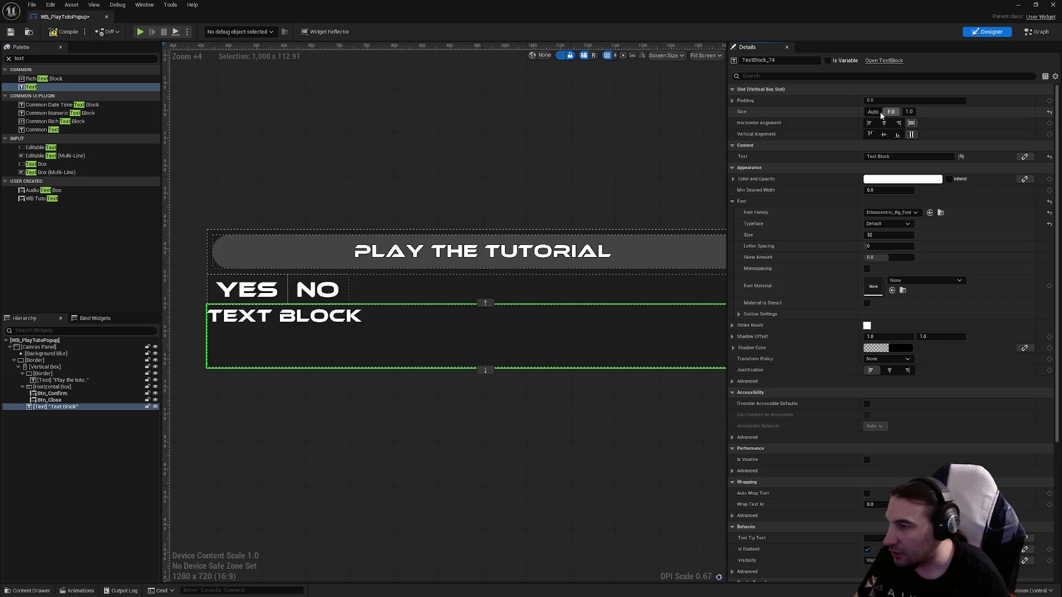
{"action": "left_click", "coordinate": [872, 112]}
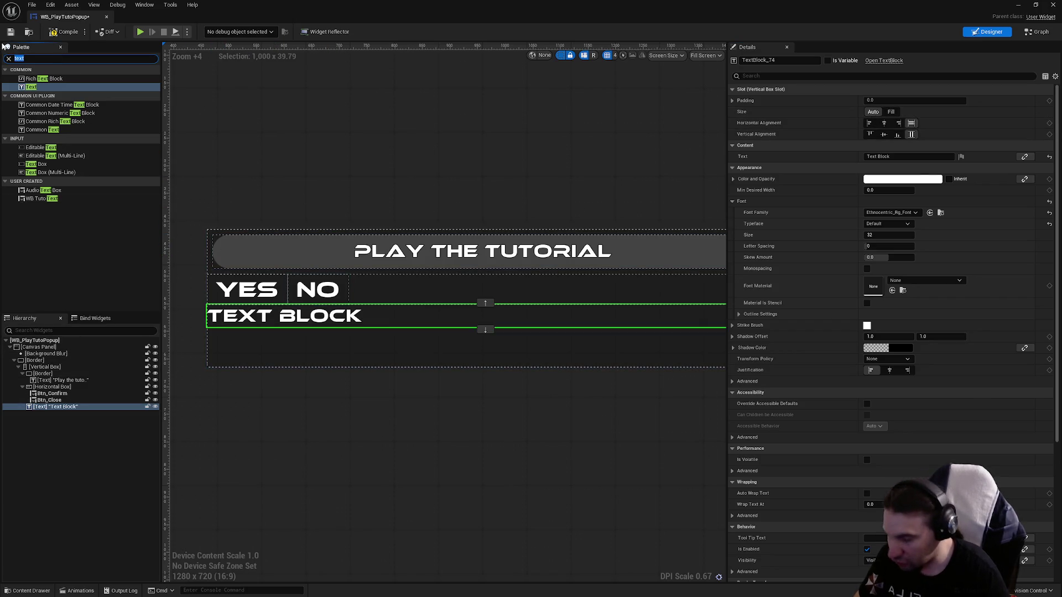
{"action": "mouse_move", "coordinate": [33, 78]}
{"action": "left_mouse_down"}
{"action": "mouse_move", "coordinate": [138, 212]}
{"action": "mouse_move", "coordinate": [83, 394]}
{"action": "mouse_move", "coordinate": [62, 385]}
{"action": "left_mouse_up"}
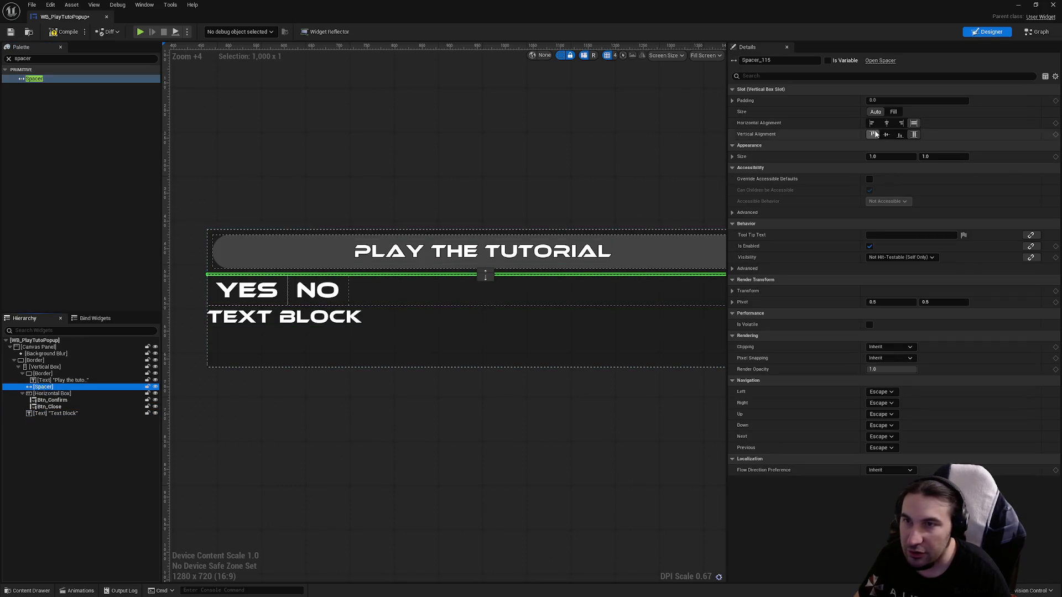
- Size the spacer under the title, trying several heights before settling on 40
{"action": "left_click", "coordinate": [891, 156]}
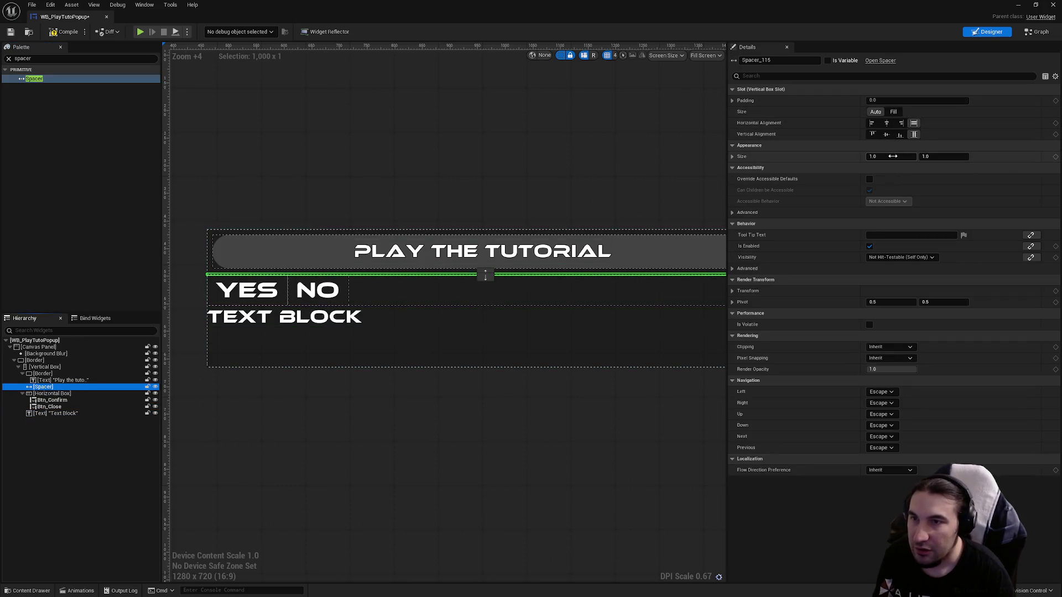
{"action": "type", "text": "5"}
{"action": "key", "text": "Return"}
{"action": "left_click", "coordinate": [943, 157]}
{"action": "type", "text": "5"}
{"action": "key", "text": "Return"}
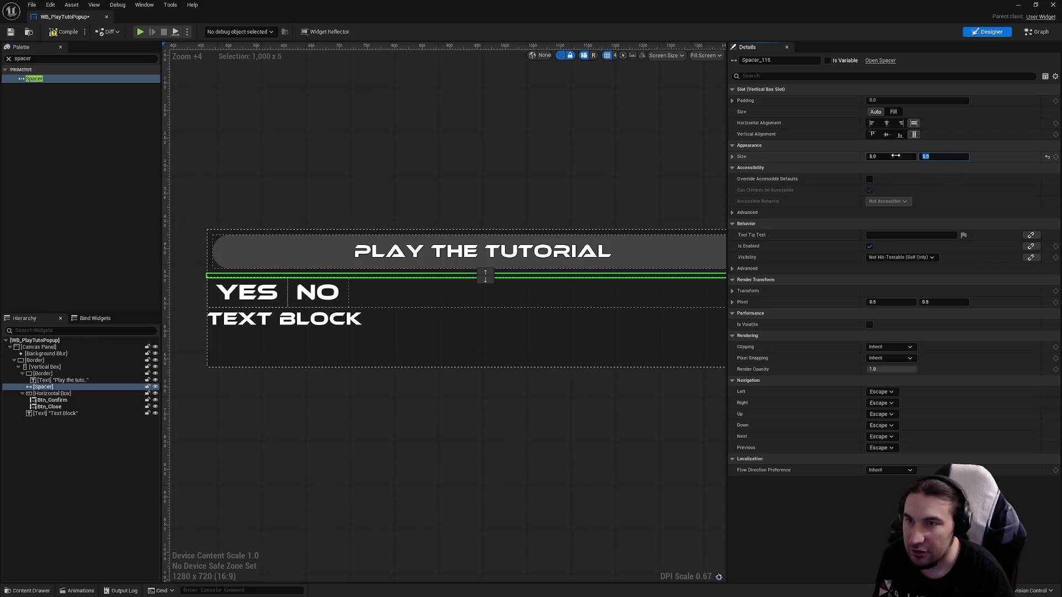
{"action": "left_click", "coordinate": [928, 156]}
{"action": "type", "text": "10"}
{"action": "key", "text": "Return"}
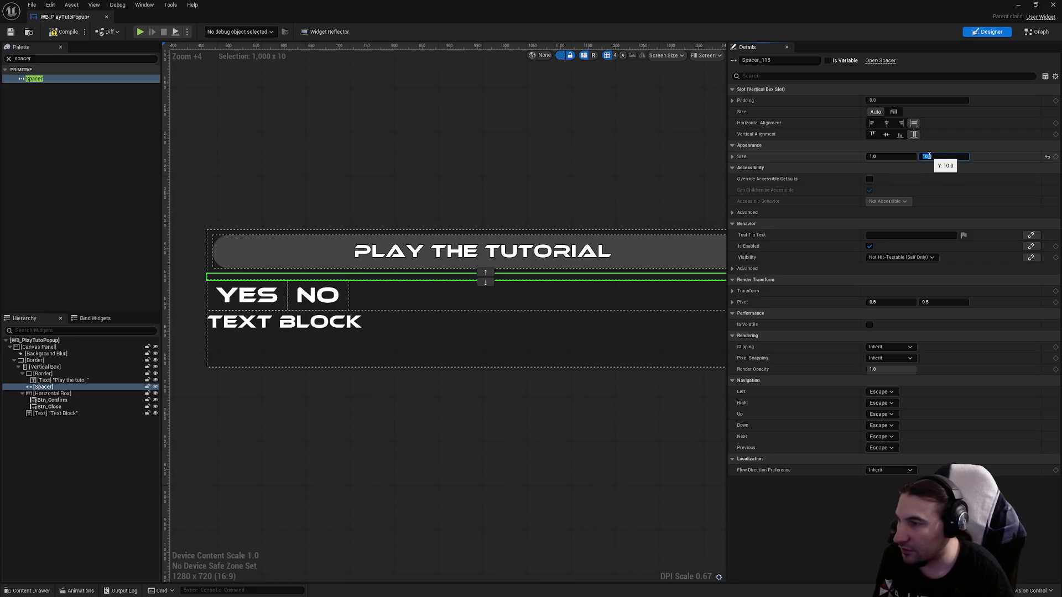
{"action": "type", "text": "25"}
{"action": "key", "text": "Return"}
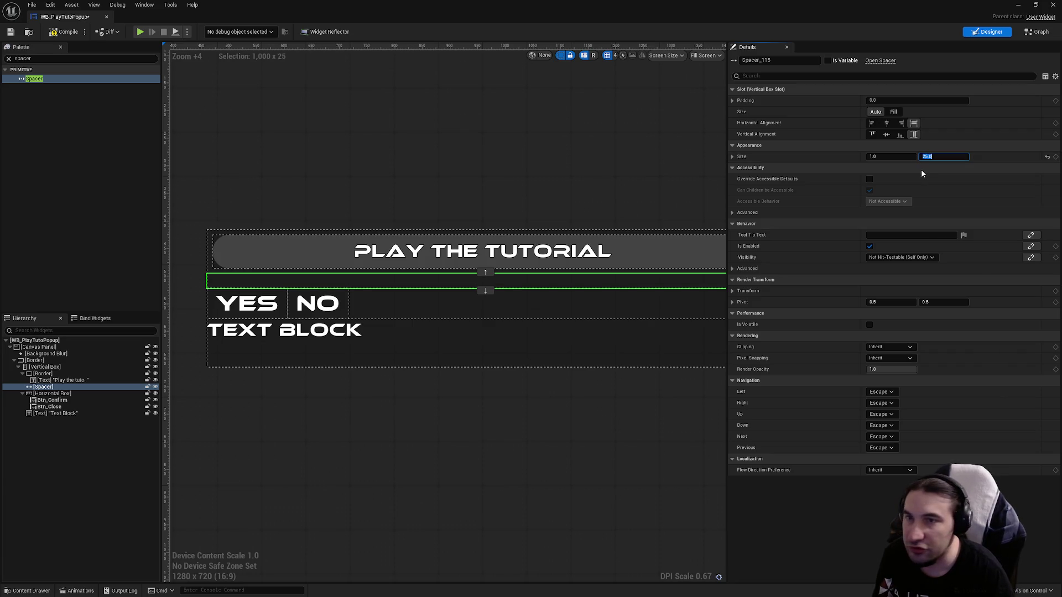
{"action": "type", "text": "50"}
{"action": "key", "text": "Return"}
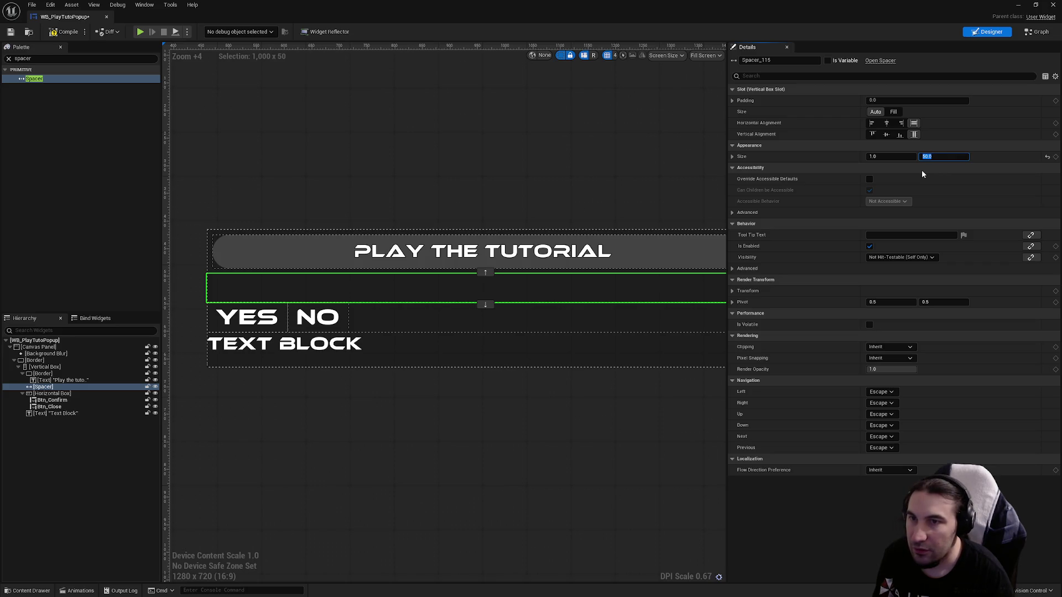
{"action": "type", "text": "40"}
{"action": "key", "text": "Return"}
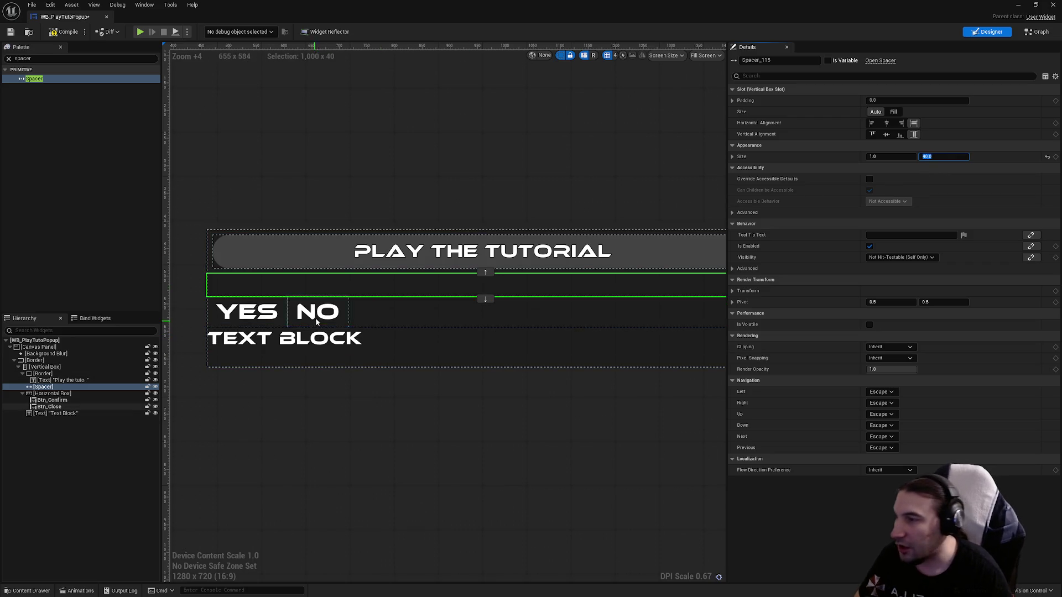
- Set the YES and NO buttons' slot size to Fill so each takes half the row
{"action": "left_click", "coordinate": [391, 317]}
{"action": "left_click", "coordinate": [893, 112]}
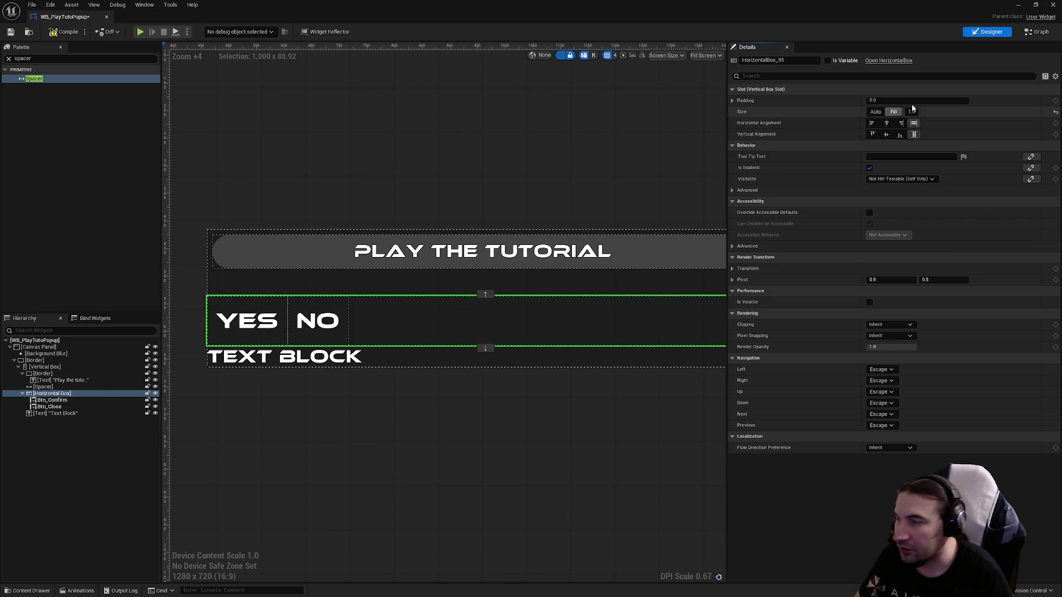
{"action": "left_click", "coordinate": [876, 112]}
{"action": "left_click", "coordinate": [247, 311]}
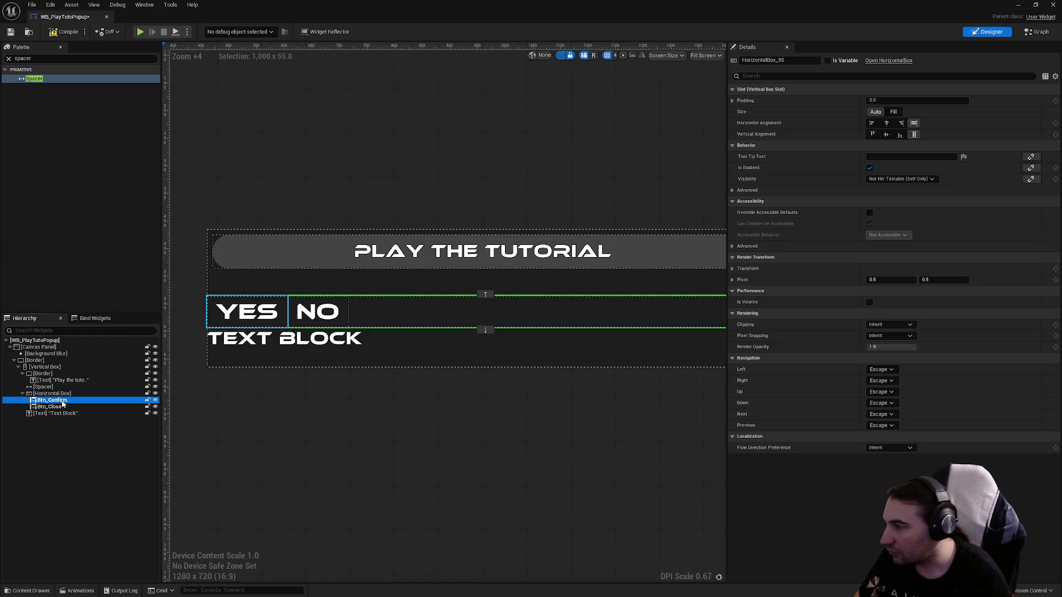
{"action": "left_click", "coordinate": [891, 100]}
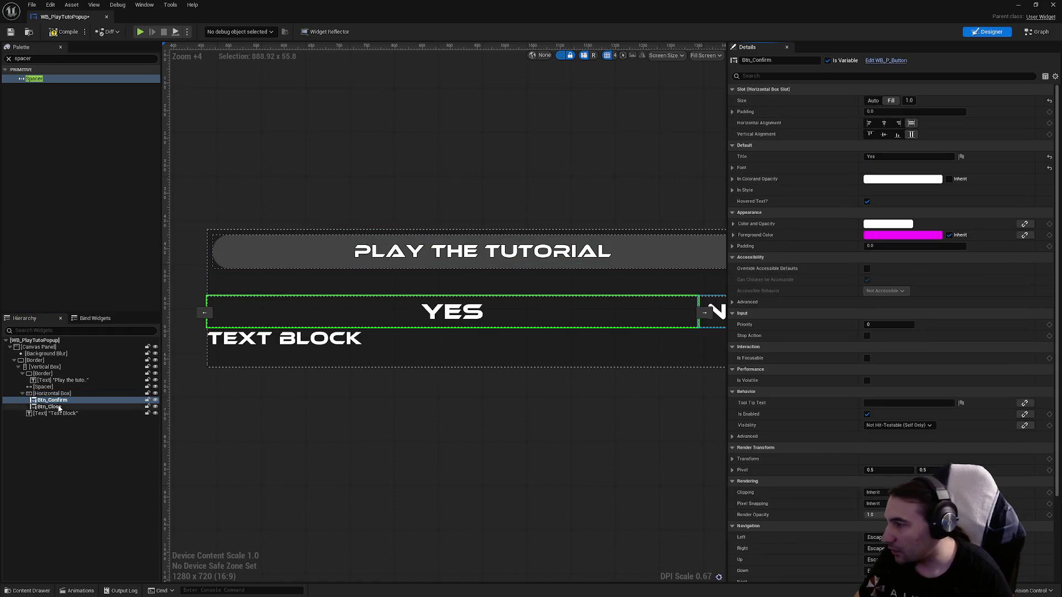
{"action": "left_click", "coordinate": [49, 406]}
{"action": "left_click", "coordinate": [891, 101]}
{"action": "scroll", "coordinate": [425, 337], "scroll_direction": "down", "scroll_amount": 2}
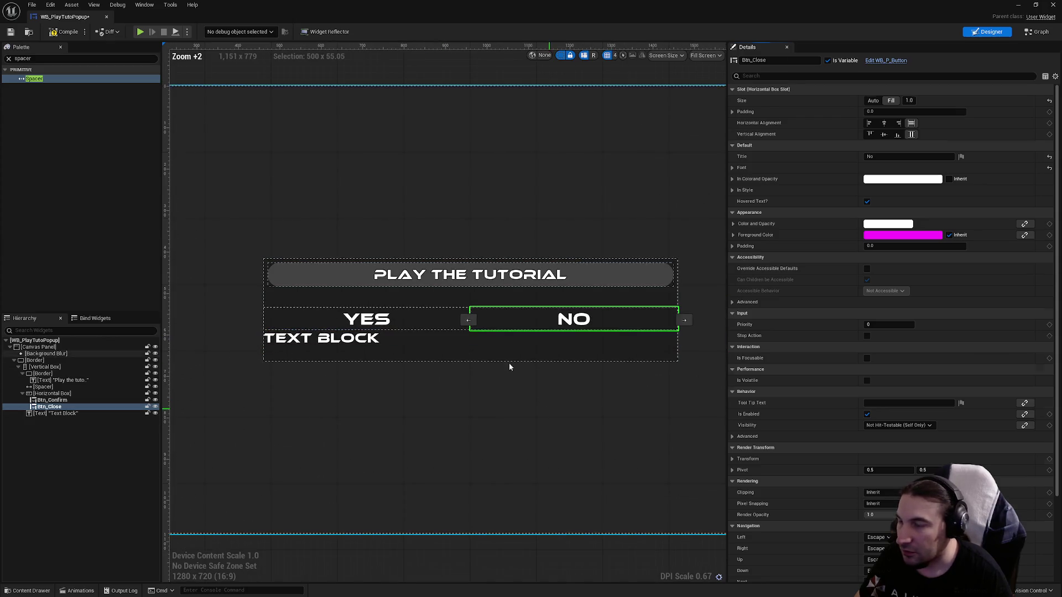
- Give the YES button 50 left and right padding
{"action": "left_click", "coordinate": [509, 365]}
{"action": "scroll", "coordinate": [477, 317], "scroll_direction": "up", "scroll_amount": 1}
{"action": "left_click", "coordinate": [61, 400]}
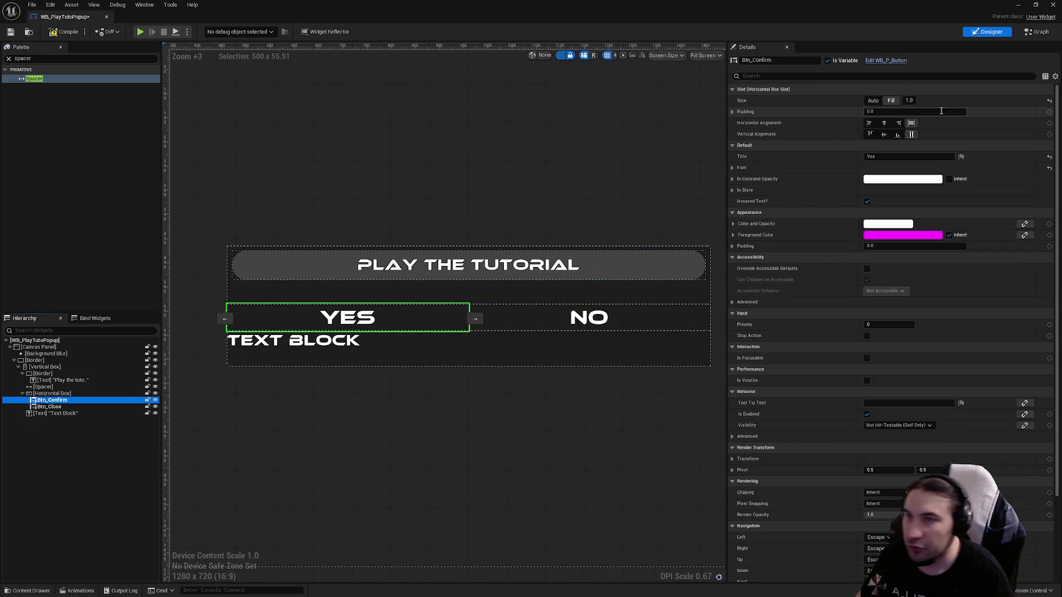
{"action": "left_click", "coordinate": [732, 112]}
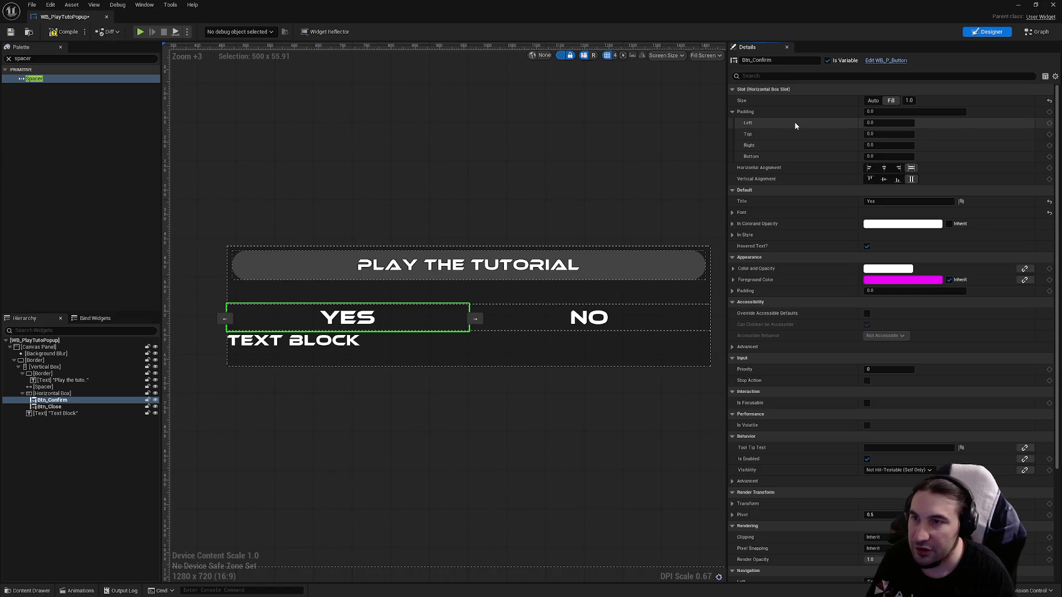
{"action": "type", "text": "50"}
{"action": "key", "text": "Return"}
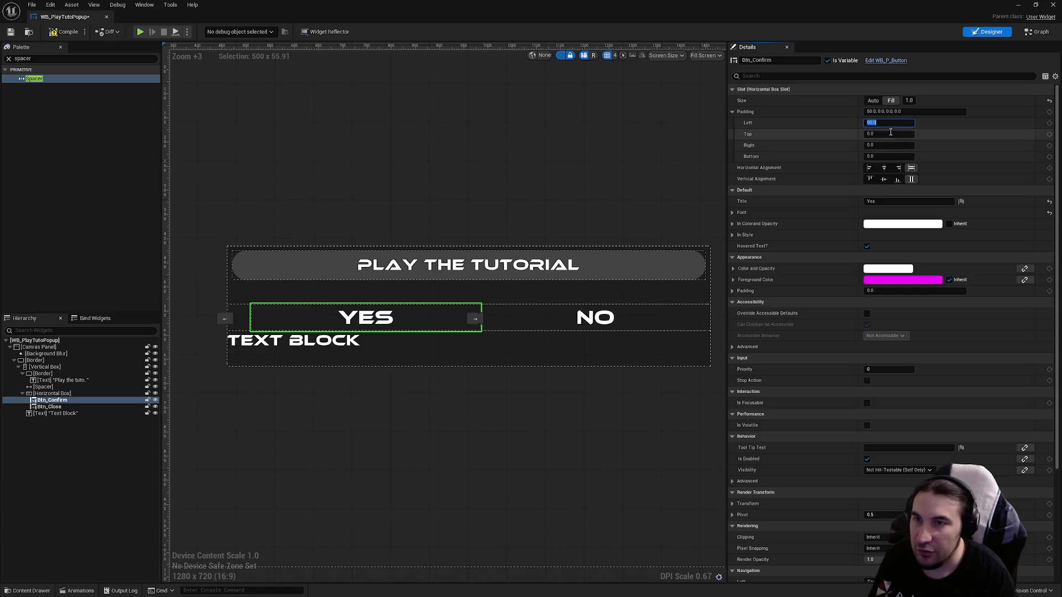
{"action": "left_click", "coordinate": [884, 145]}
{"action": "type", "text": "50"}
{"action": "key", "text": "Return"}
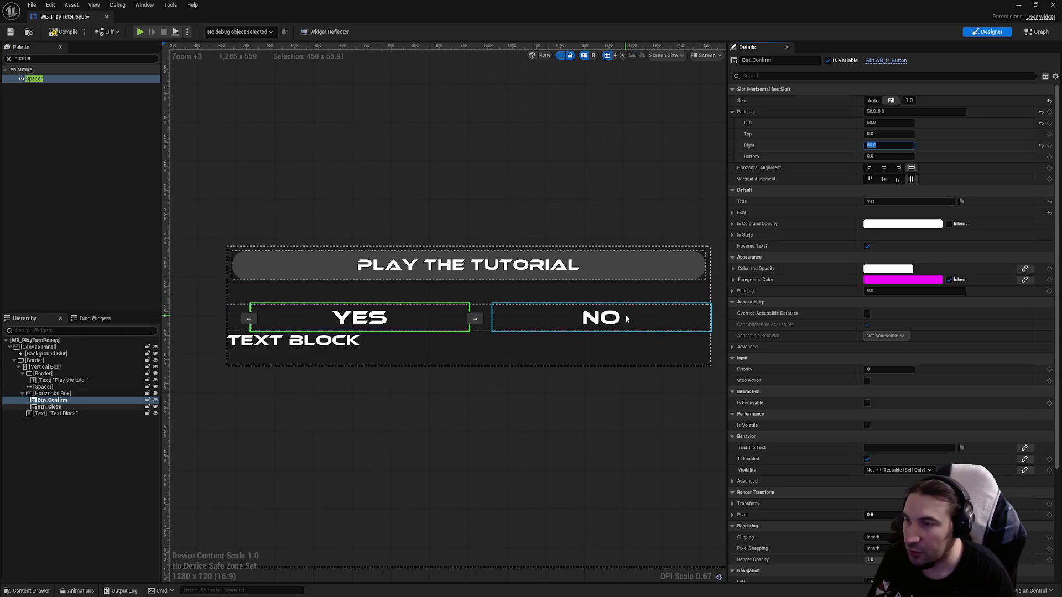
- Try padding values on the NO button, from 50 up to 200 per side
{"action": "left_click", "coordinate": [627, 318]}
{"action": "left_click", "coordinate": [882, 123]}
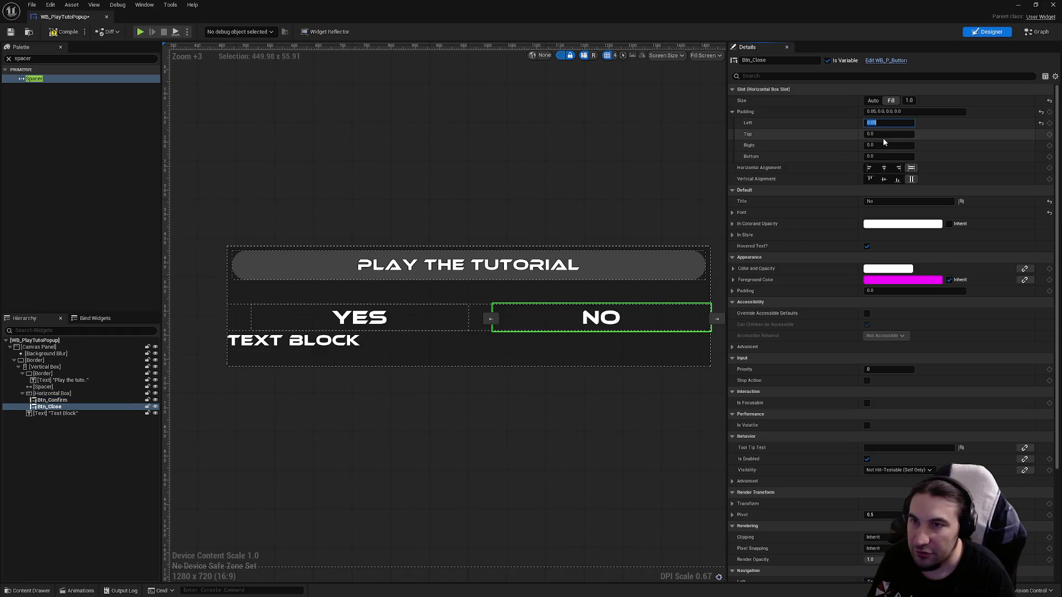
{"action": "type", "text": "50"}
{"action": "key", "text": "Return"}
{"action": "type", "text": "50"}
{"action": "key", "text": "Return"}
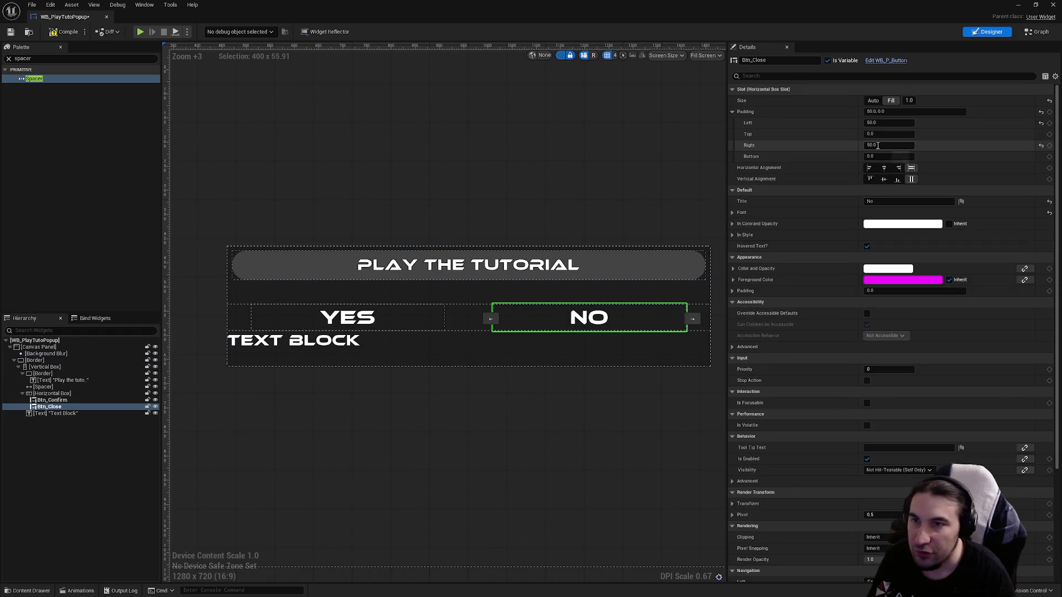
{"action": "type", "text": "0"}
{"action": "key", "text": "Return"}
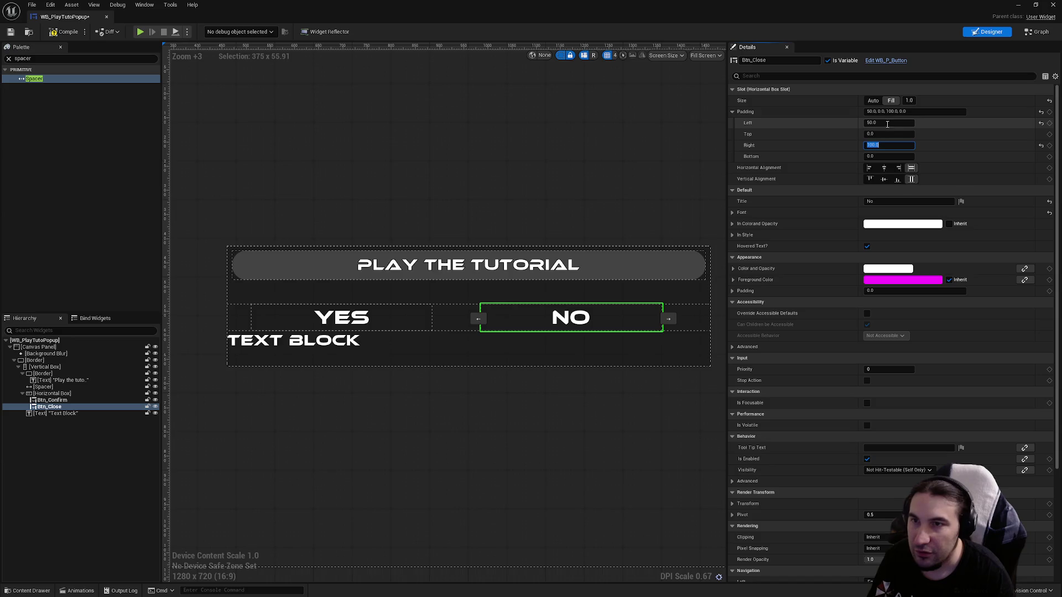
{"action": "left_click", "coordinate": [880, 123]}
{"action": "type", "text": "100"}
{"action": "key", "text": "Return"}
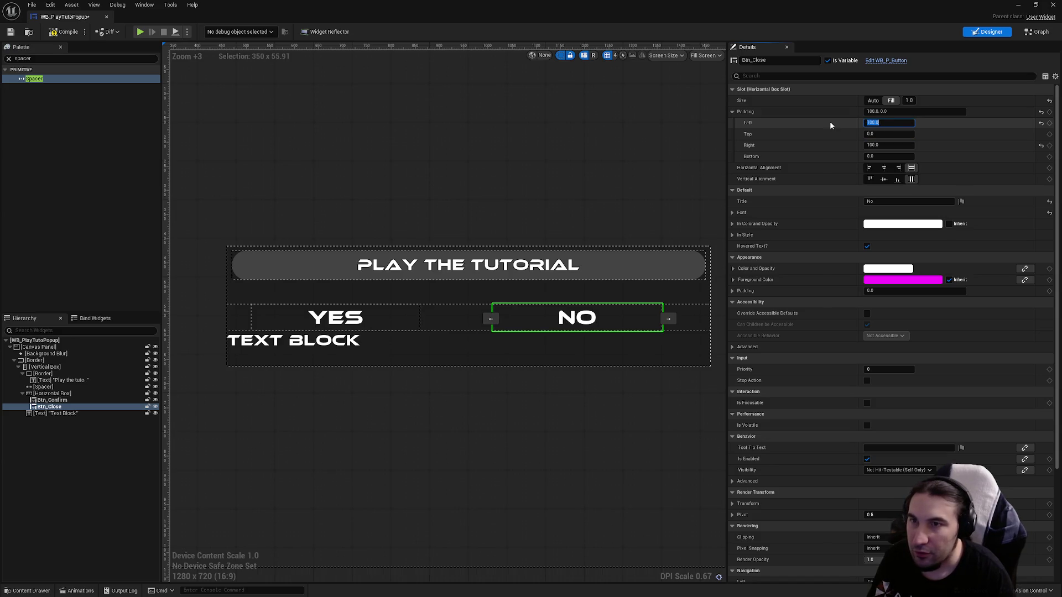
{"action": "type", "text": "200"}
{"action": "key", "text": "Return"}
{"action": "type", "text": "00"}
{"action": "key", "text": "Return"}
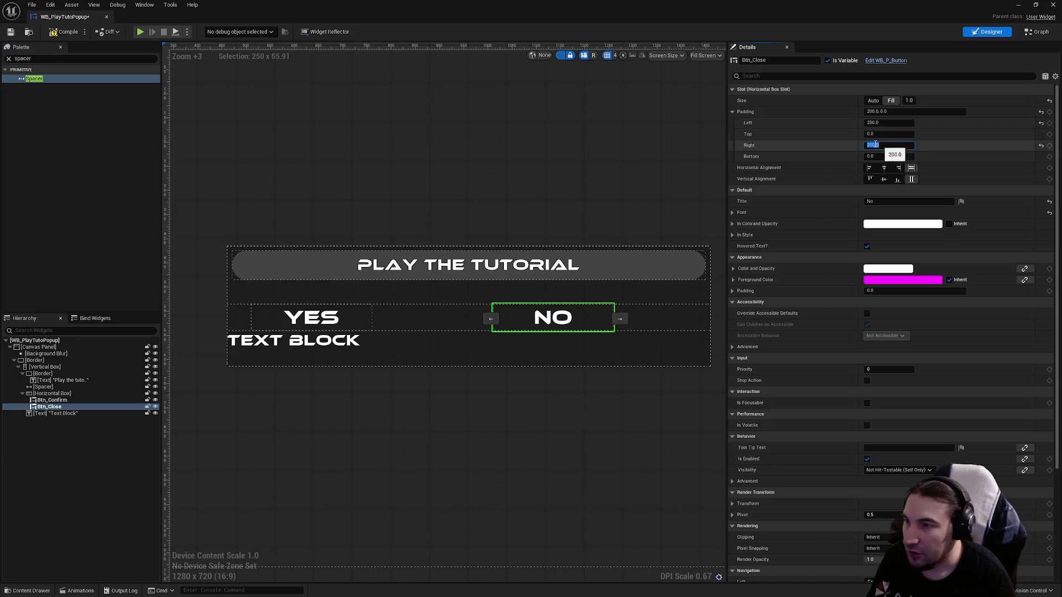
- Set the YES button's left and right padding to 150
{"action": "left_click", "coordinate": [310, 316]}
{"action": "left_click", "coordinate": [882, 146]}
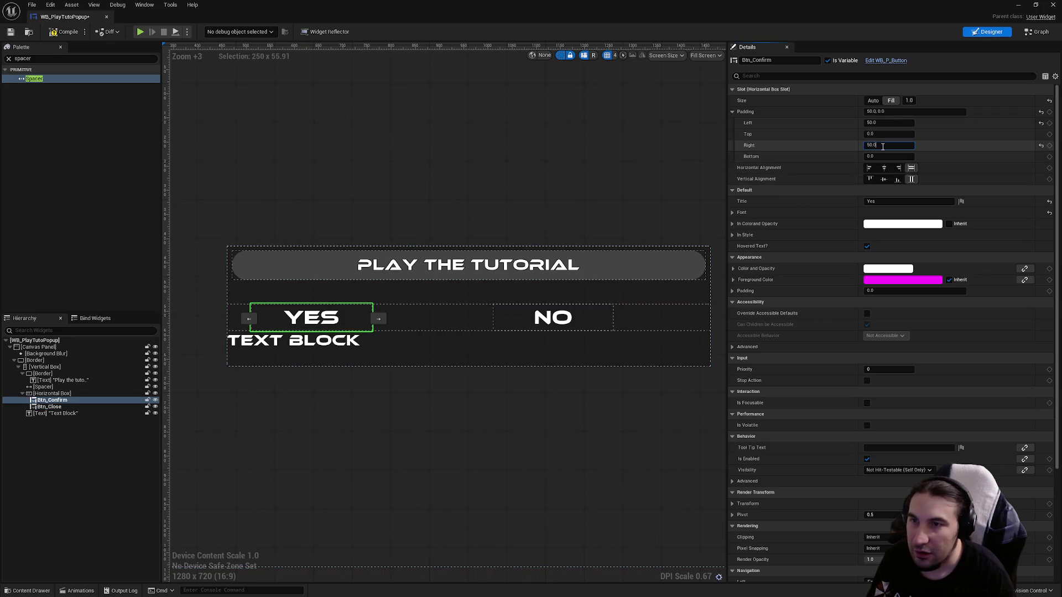
{"action": "type", "text": "0"}
{"action": "key", "text": "Return"}
{"action": "left_click", "coordinate": [885, 122]}
{"action": "type", "text": "200"}
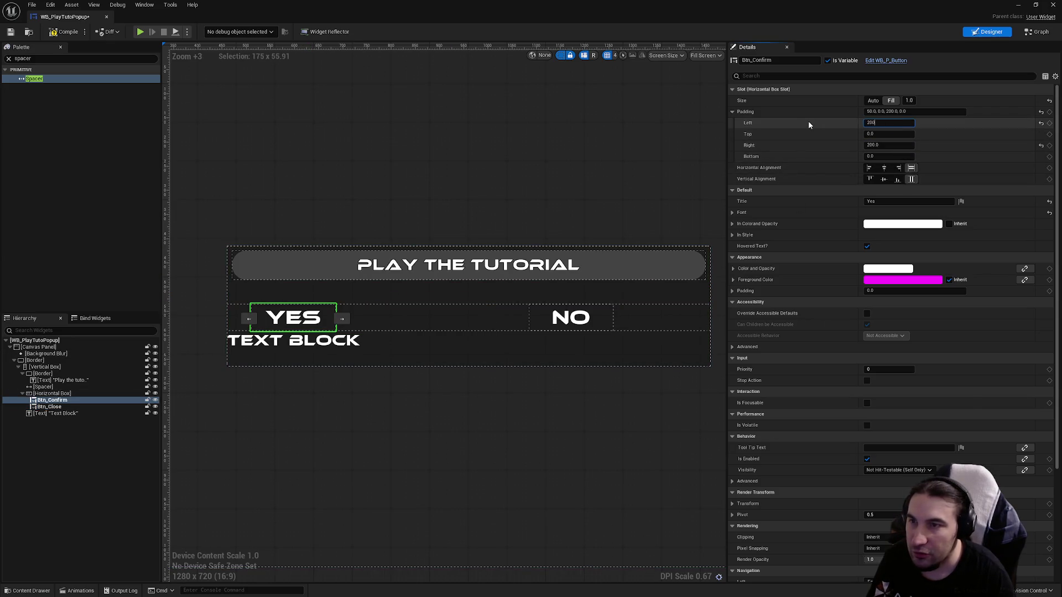
{"action": "key", "text": "Return"}
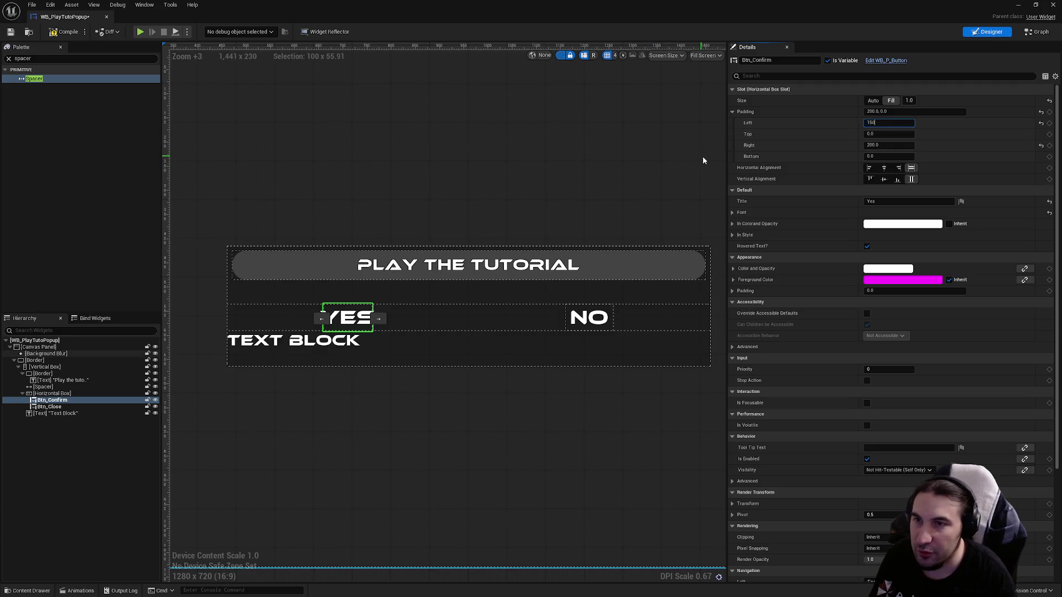
{"action": "key", "text": "Return"}
{"action": "left_click", "coordinate": [885, 145]}
{"action": "type", "text": "150"}
{"action": "key", "text": "Return"}
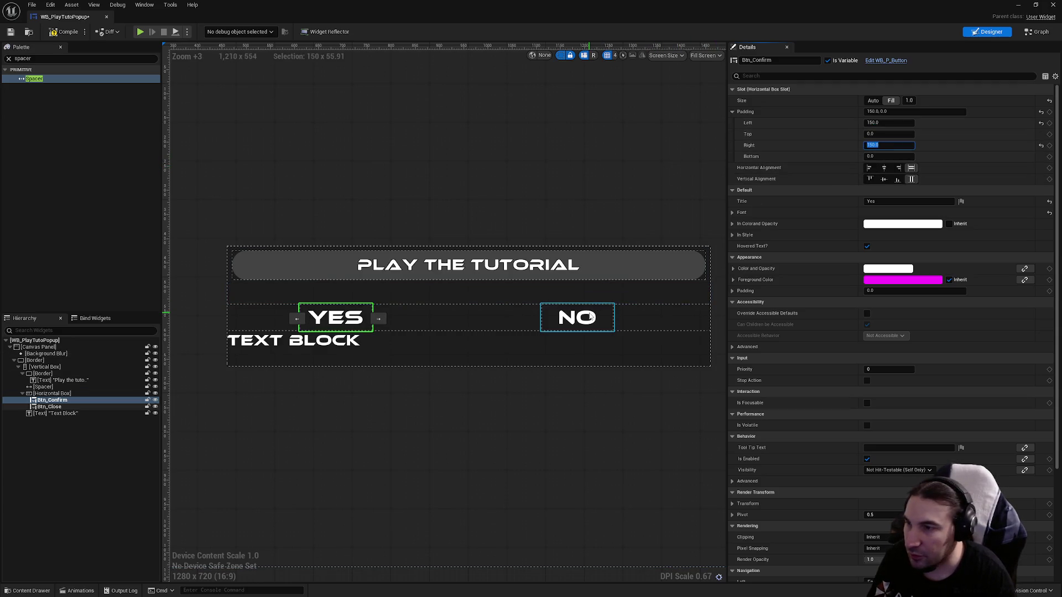
- Set the NO button's left and right padding to 150
{"action": "left_click", "coordinate": [591, 317]}
{"action": "left_click", "coordinate": [890, 144]}
{"action": "type", "text": "50"}
{"action": "key", "text": "Return"}
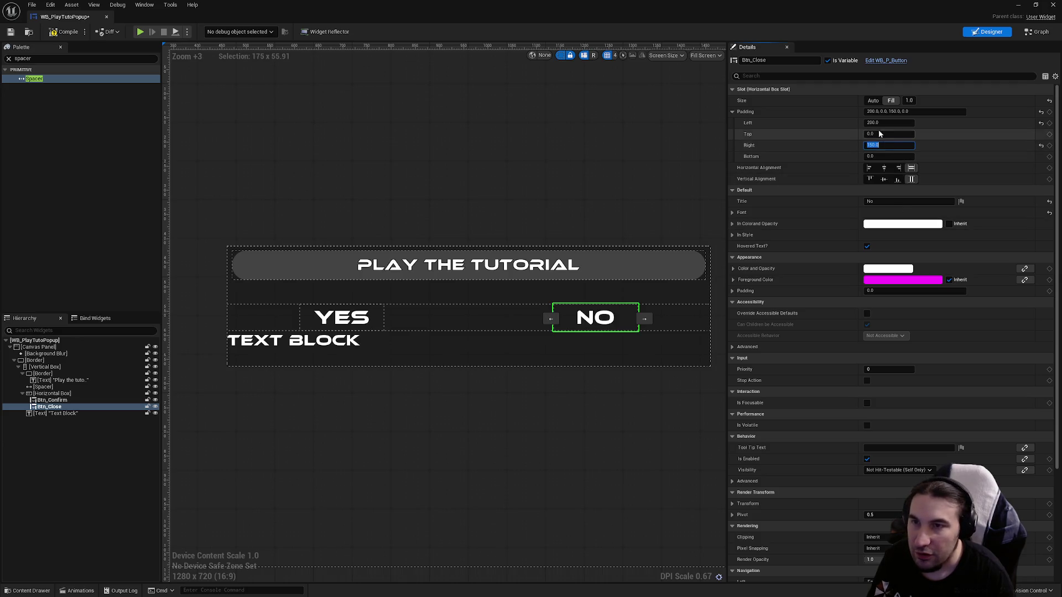
{"action": "left_click", "coordinate": [880, 122]}
{"action": "type", "text": "150"}
{"action": "key", "text": "Return"}
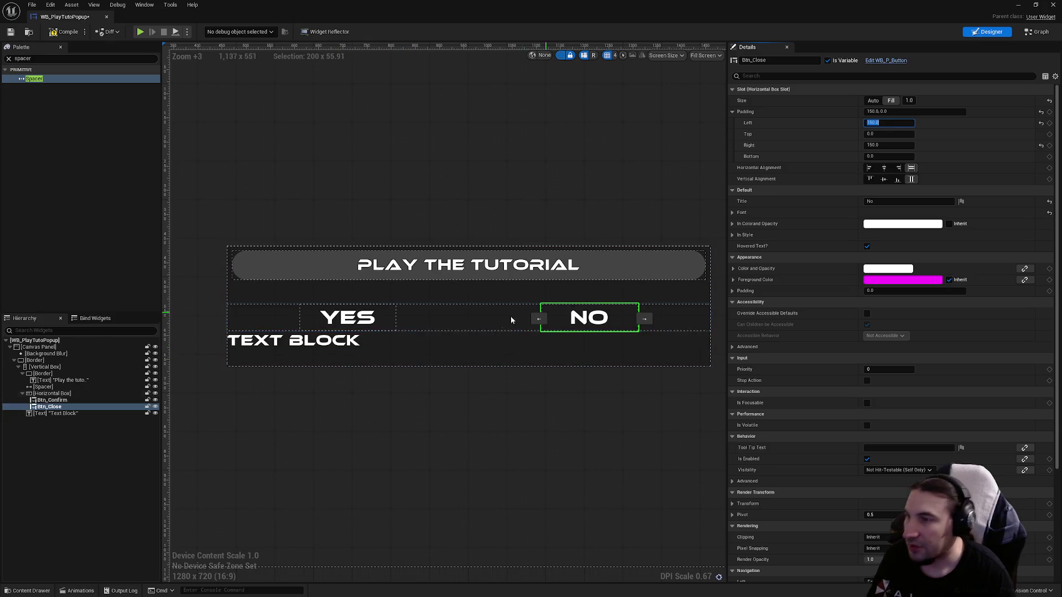
{"action": "left_click", "coordinate": [557, 368]}
{"action": "left_click", "coordinate": [439, 328]}
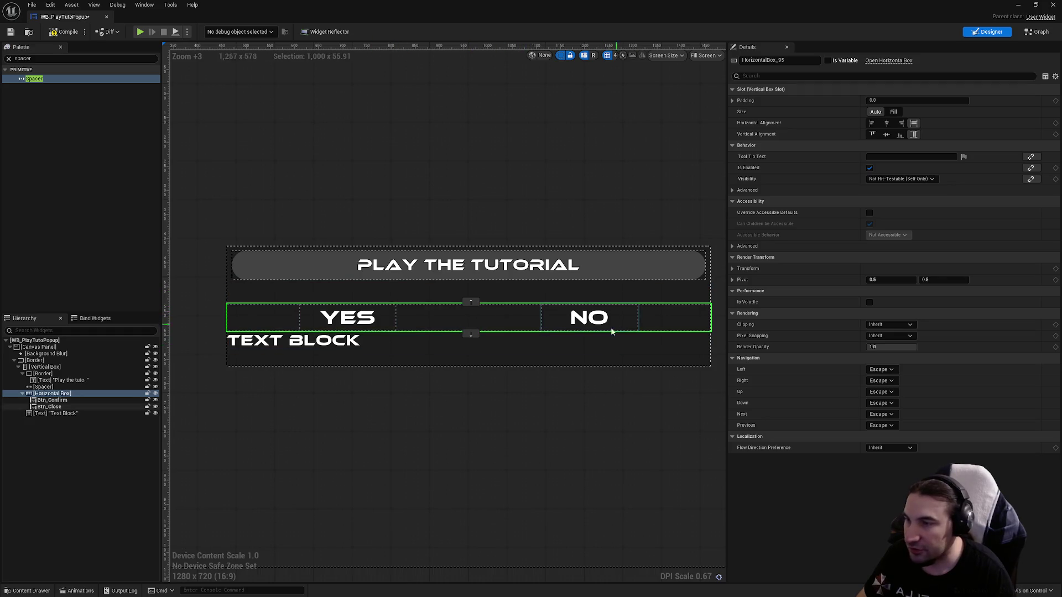
- Centre the caption Text Block horizontally and paste in the new tutorial caption text
{"action": "left_click", "coordinate": [477, 423]}
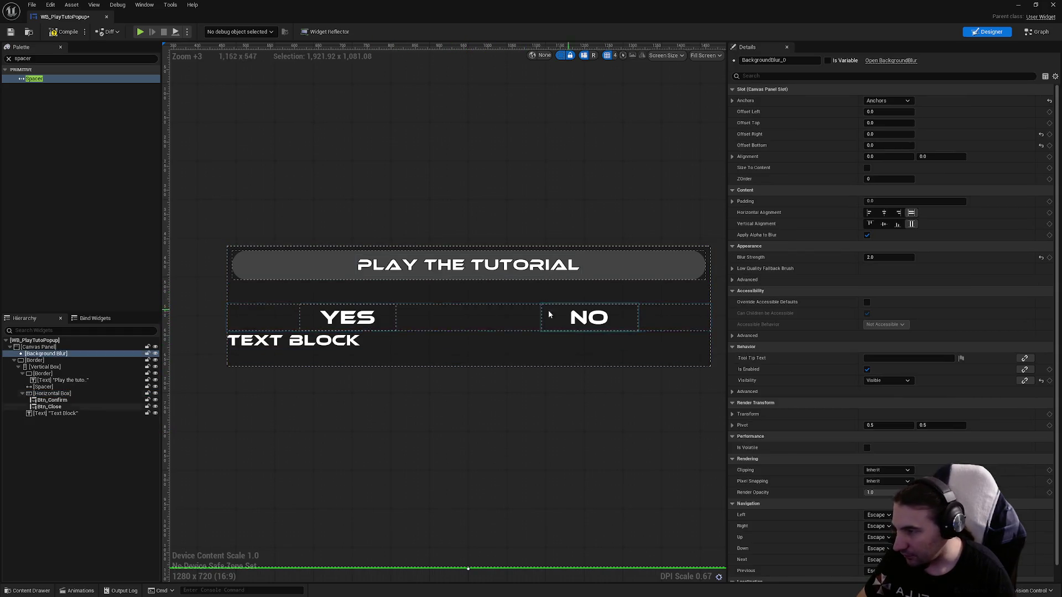
{"action": "left_click", "coordinate": [340, 343]}
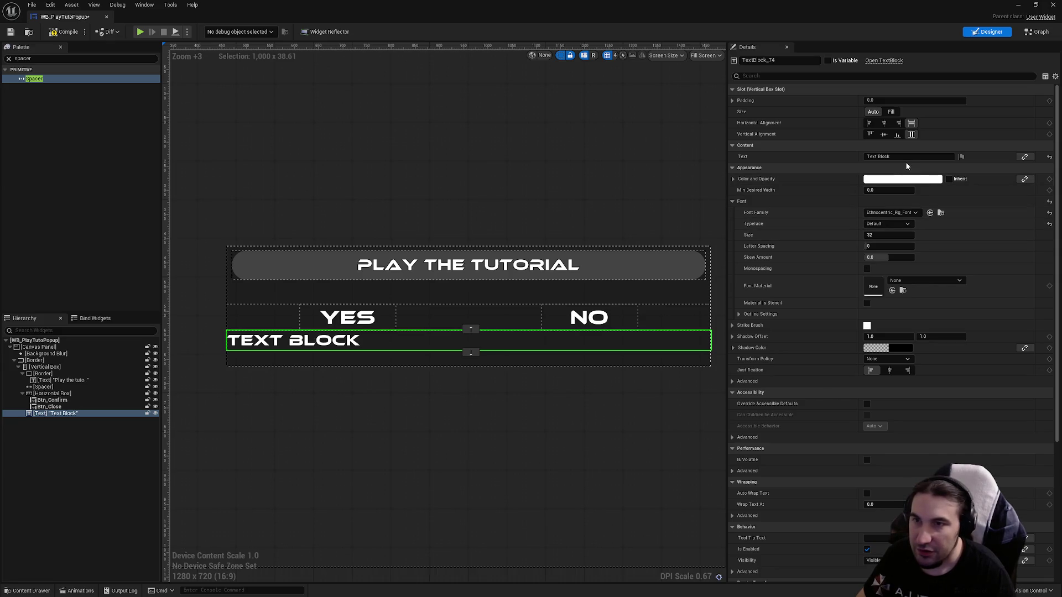
{"action": "left_click", "coordinate": [884, 124]}
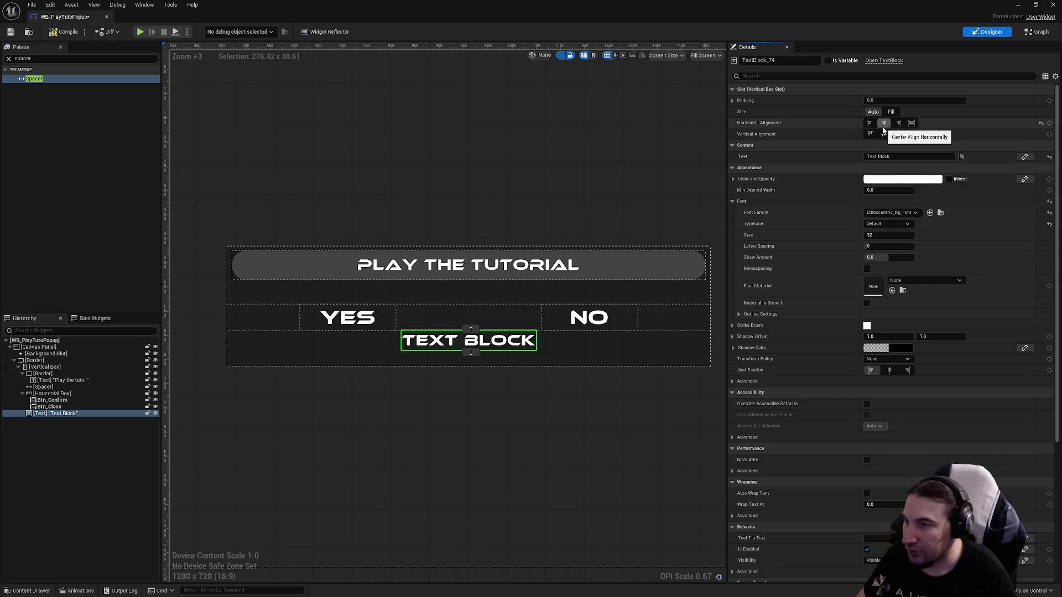
{"action": "left_click", "coordinate": [907, 157]}
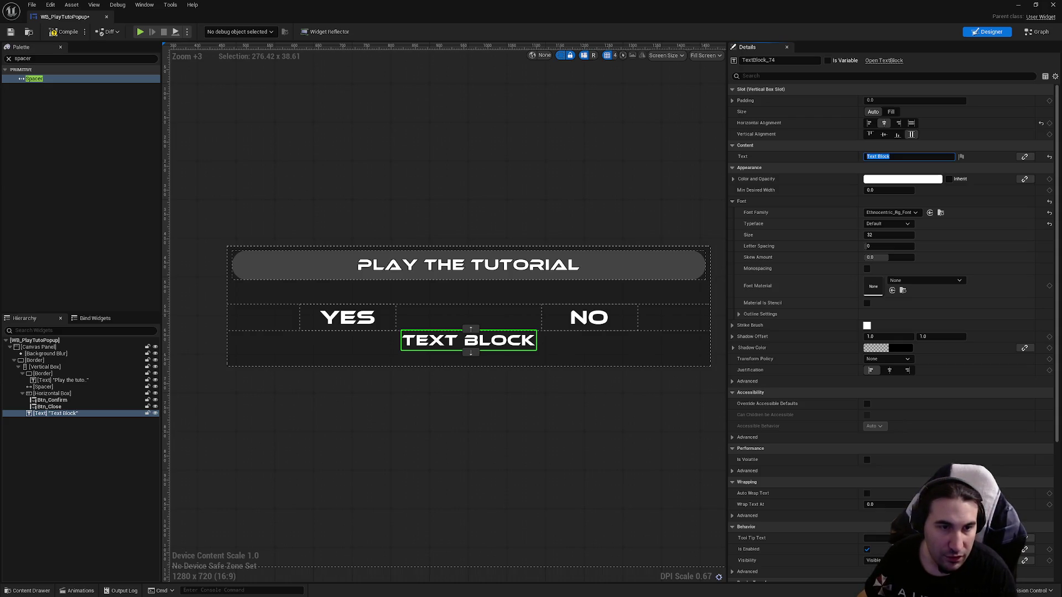
{"action": "key", "text": "Return"}
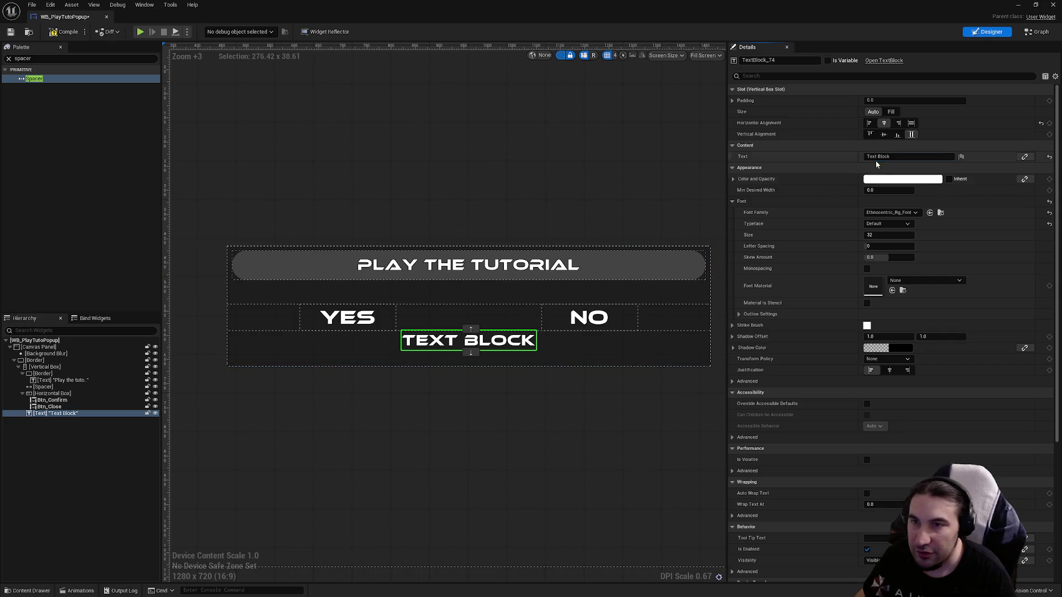
{"action": "type", "text": "The tutorial is available in the main menu."}
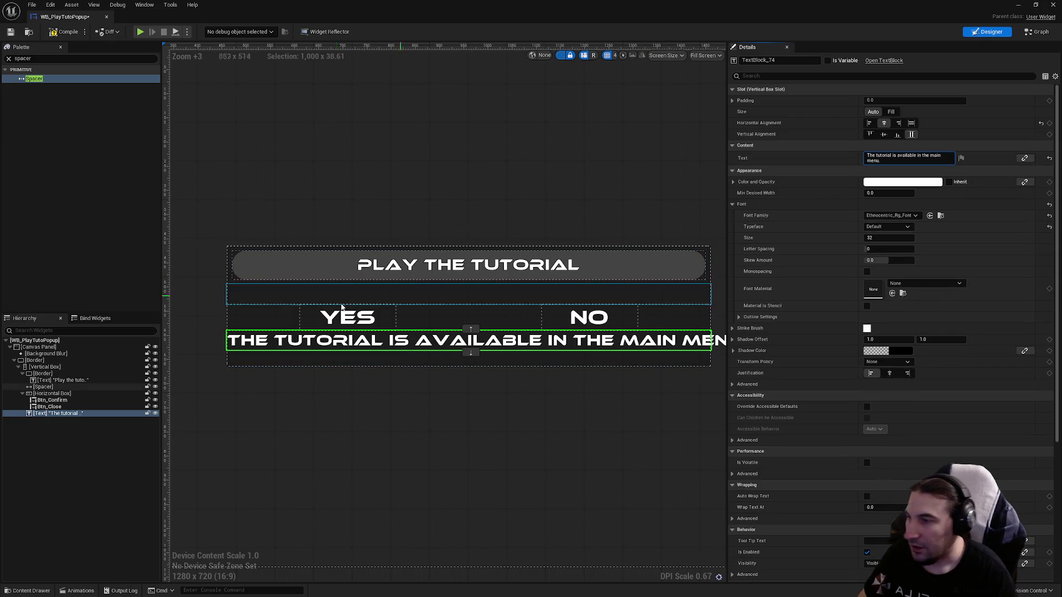
- Recentre the canvas view and try font size 20 on the caption
{"action": "scroll", "coordinate": [436, 343], "scroll_direction": "down", "scroll_amount": 2}
{"action": "scroll", "coordinate": [496, 319], "scroll_direction": "up", "scroll_amount": 2}
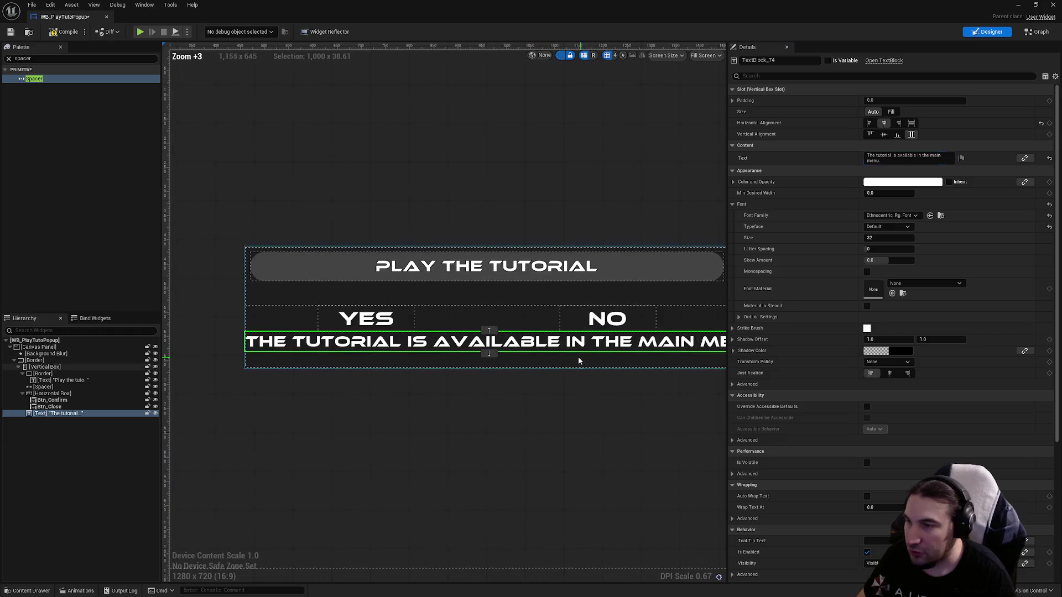
{"action": "left_click_drag", "start_coordinate": [496, 318], "coordinate": [553, 319]}
{"action": "scroll", "coordinate": [409, 314], "scroll_direction": "down", "scroll_amount": 1}
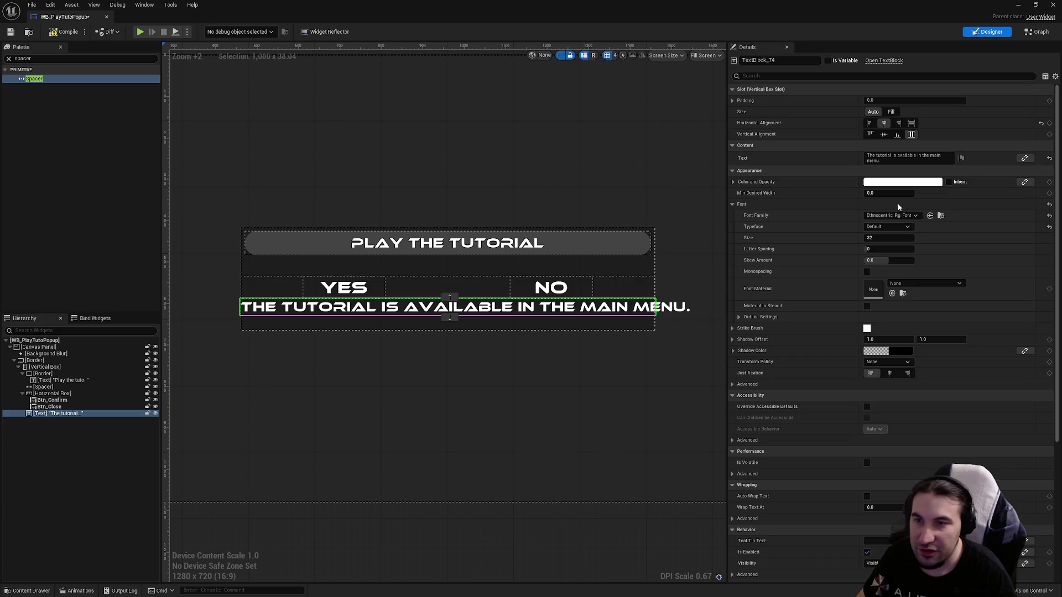
{"action": "left_click", "coordinate": [872, 239]}
{"action": "type", "text": "20"}
{"action": "key", "text": "Return"}
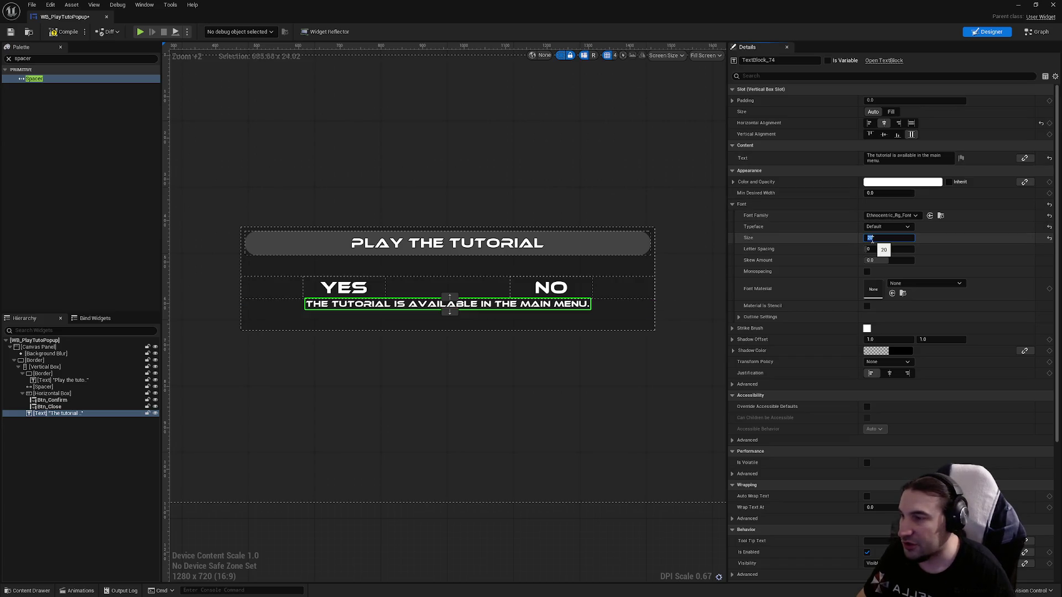
- Remove the stray leading bullet, centre the caption vertically and set its font size to 16
{"action": "left_click", "coordinate": [872, 156]}
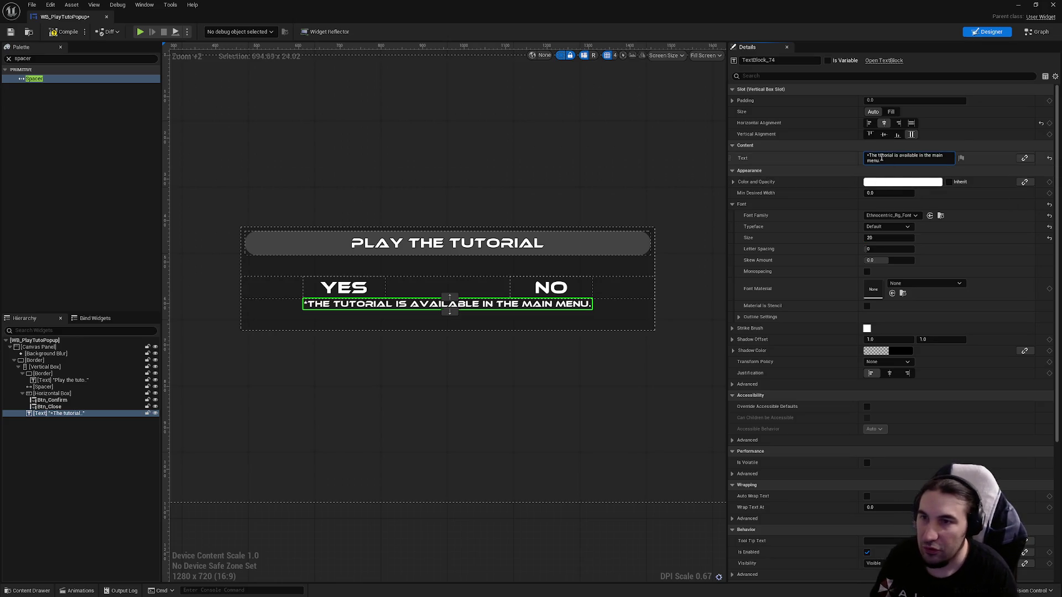
{"action": "key", "text": "ctrl+z"}
{"action": "left_click", "coordinate": [885, 135]}
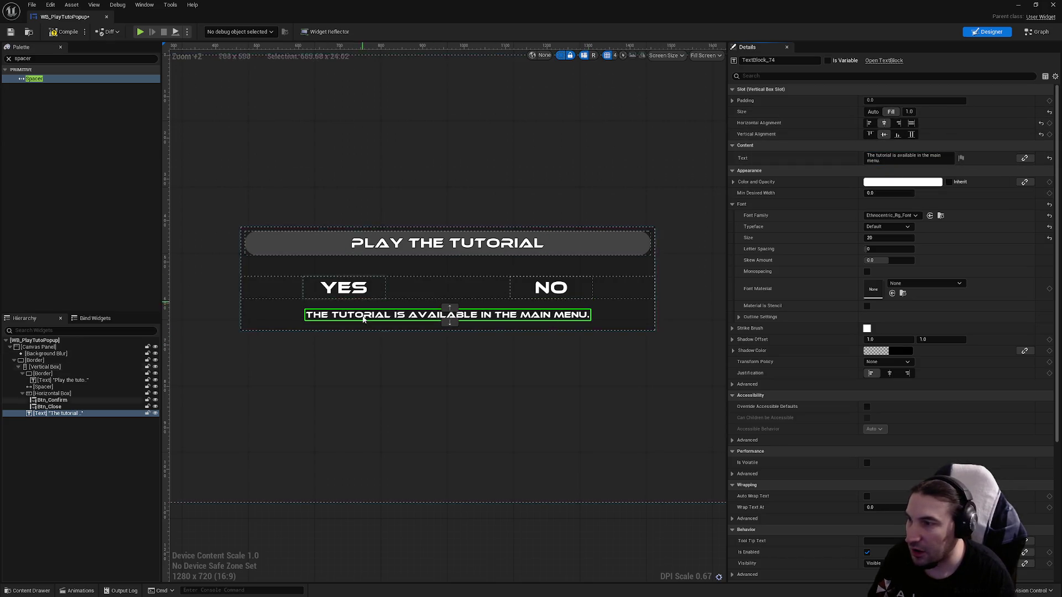
{"action": "left_click", "coordinate": [880, 237]}
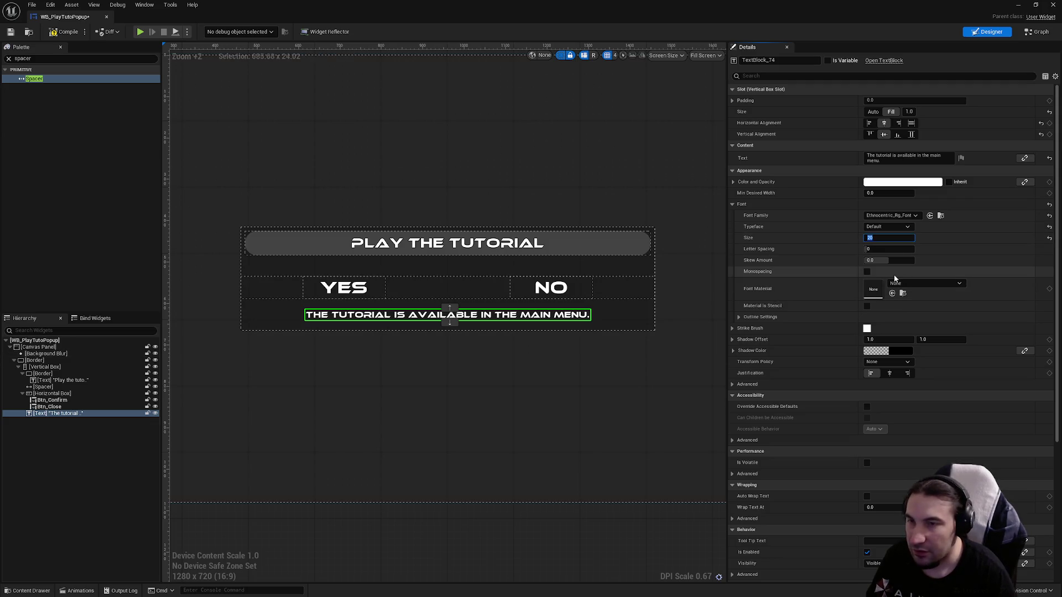
{"action": "type", "text": "16"}
{"action": "key", "text": "Return"}
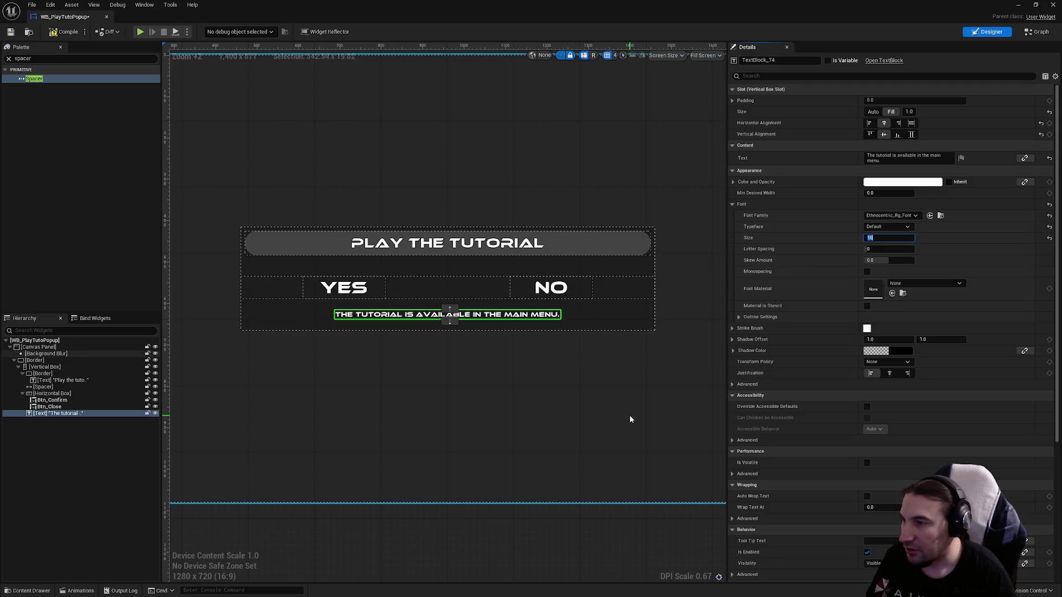
{"action": "left_click", "coordinate": [553, 376]}
{"action": "left_click", "coordinate": [374, 318]}
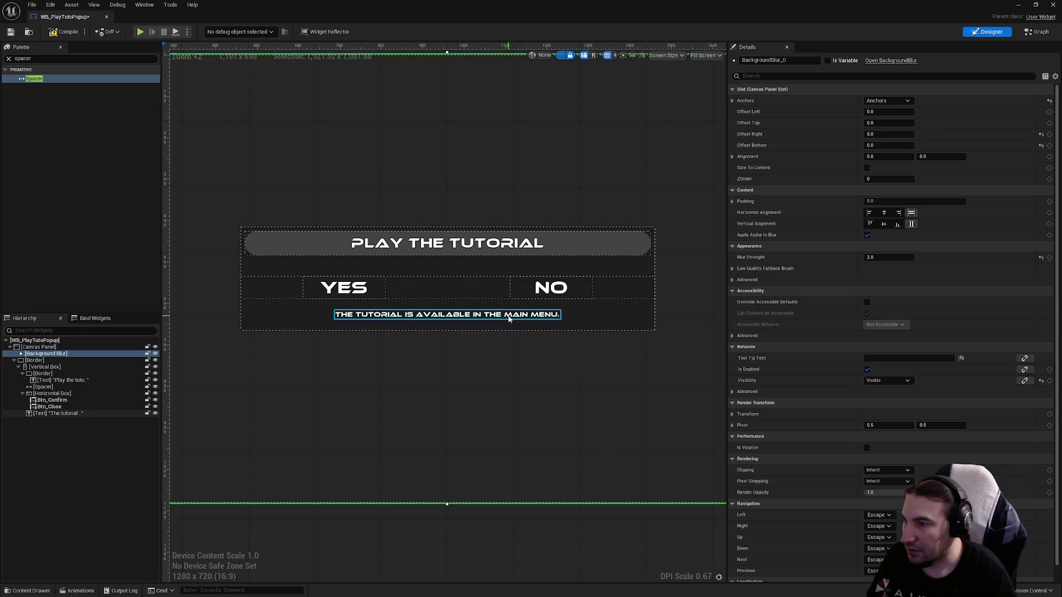
- Tint the tutorial caption a soft grey with the colour picker and compile the widget
{"action": "left_click", "coordinate": [921, 183]}
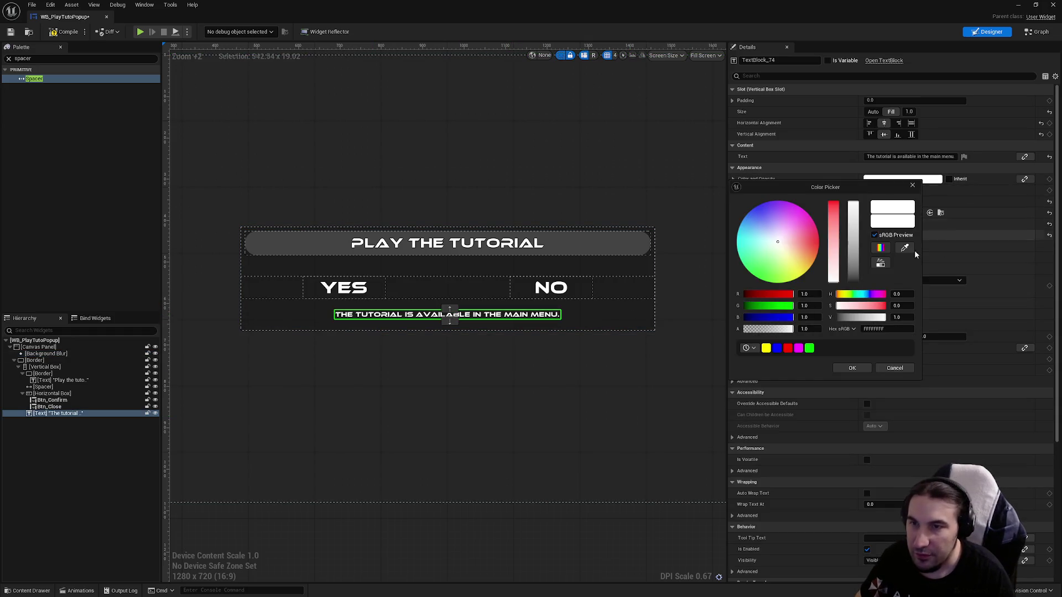
{"action": "mouse_move", "coordinate": [856, 269]}
{"action": "left_mouse_down"}
{"action": "mouse_move", "coordinate": [855, 284]}
{"action": "mouse_move", "coordinate": [848, 266]}
{"action": "left_mouse_up"}
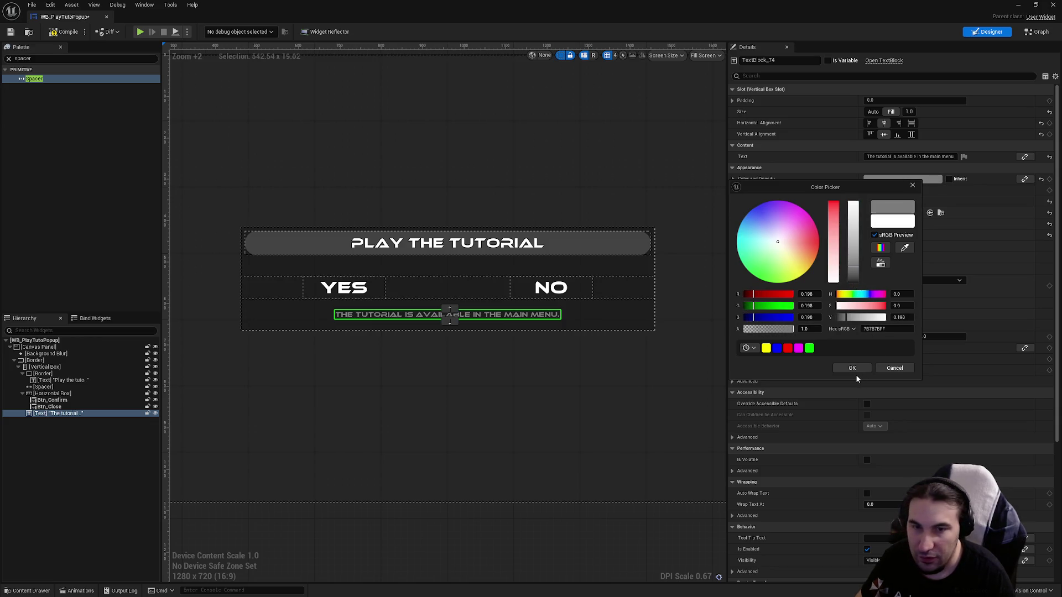
{"action": "left_click", "coordinate": [853, 368]}
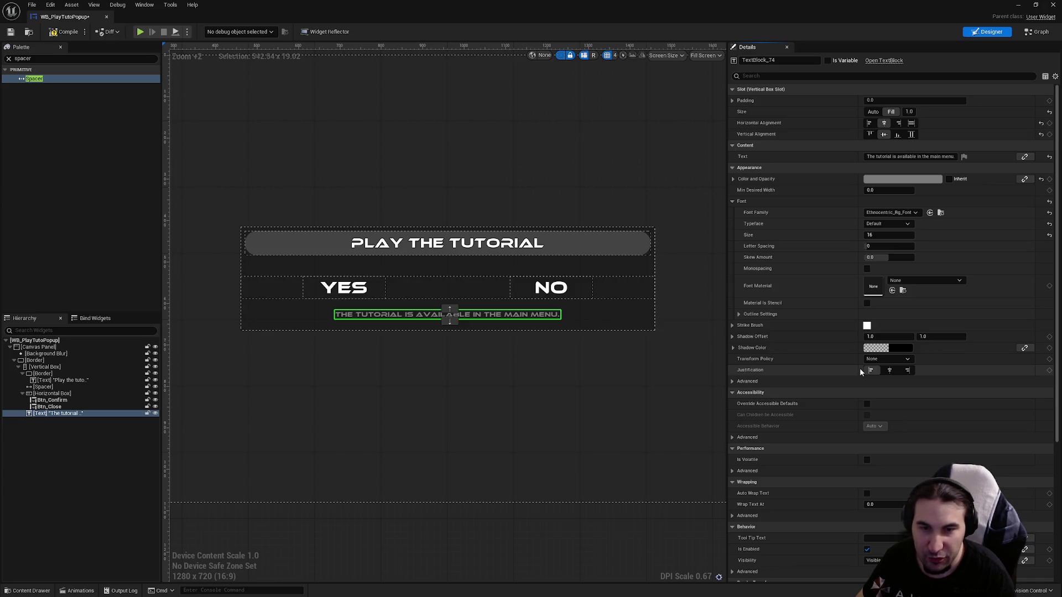
{"action": "left_click", "coordinate": [408, 173]}
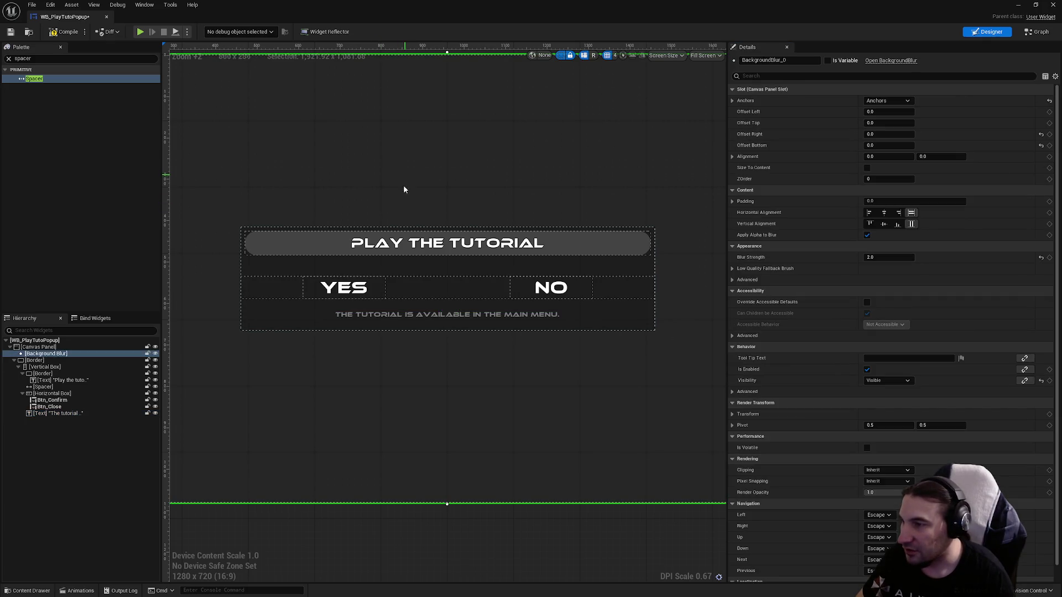
{"action": "left_click", "coordinate": [441, 316]}
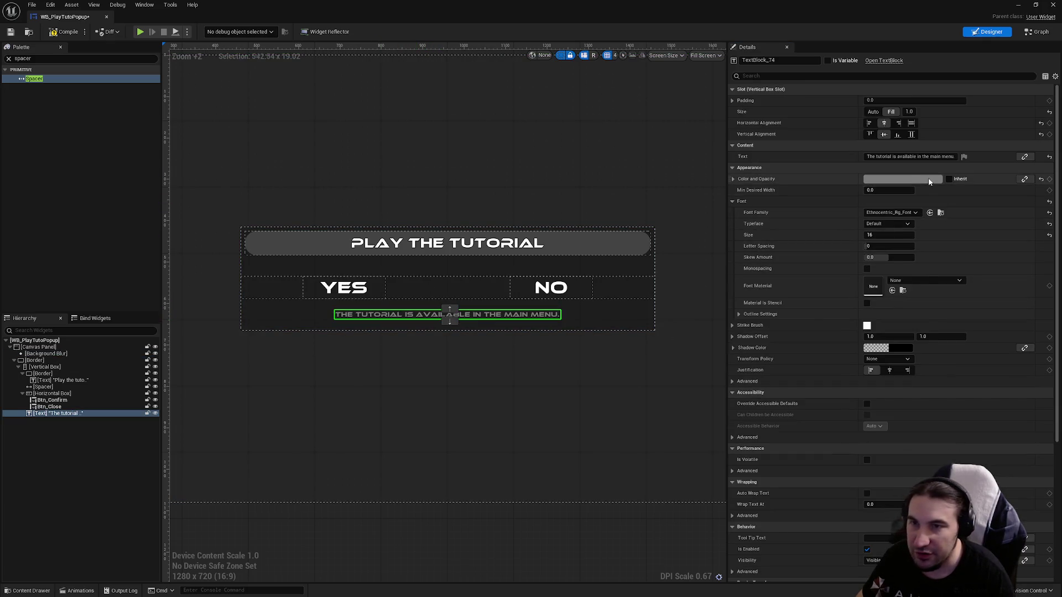
{"action": "left_click", "coordinate": [902, 179]}
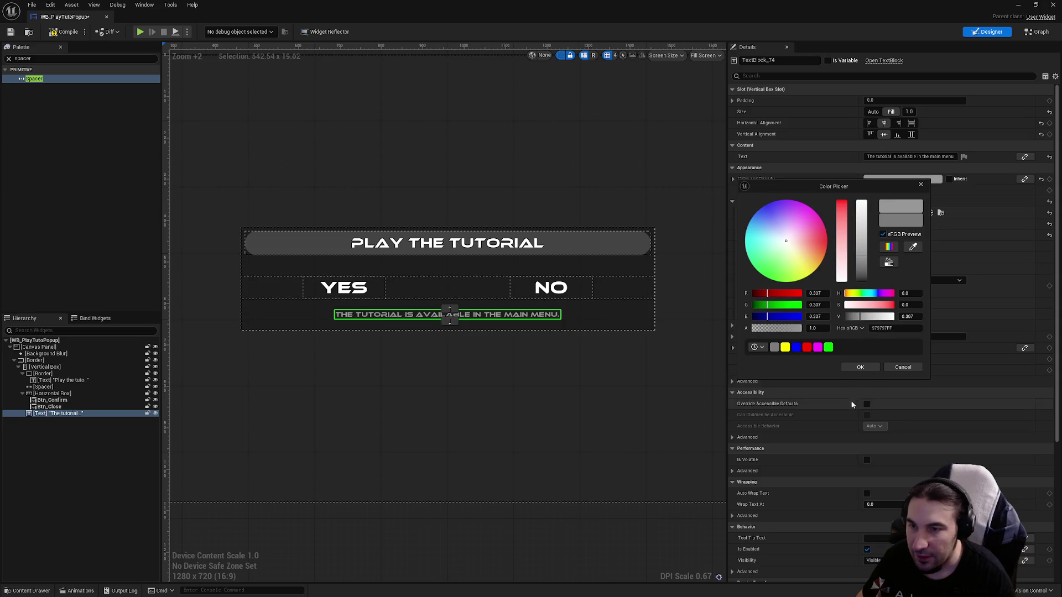
{"action": "left_click", "coordinate": [699, 363]}
{"action": "left_click", "coordinate": [561, 386]}
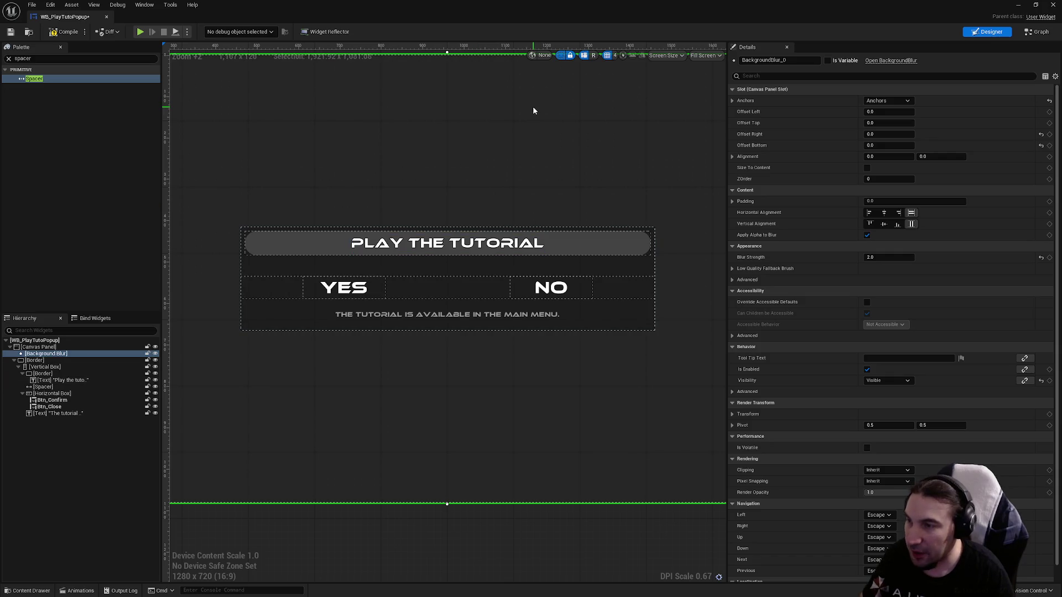
{"action": "left_click", "coordinate": [62, 33]}
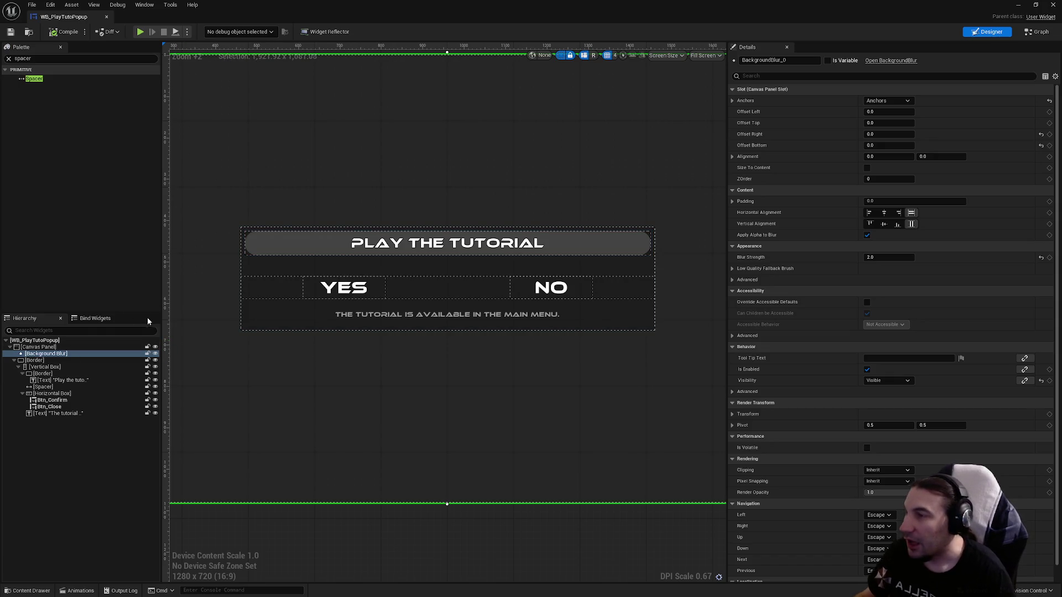
- Review the Canvas Panel, Background Blur and Border in the Hierarchy after compiling
{"action": "left_click", "coordinate": [53, 348]}
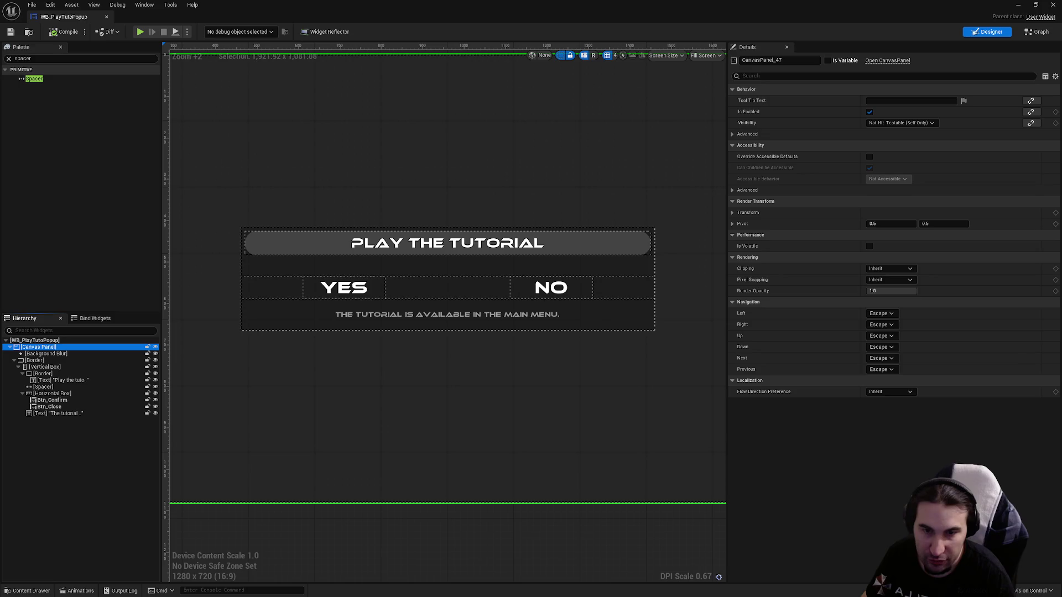
{"action": "scroll", "coordinate": [243, 196], "scroll_direction": "down", "scroll_amount": 3}
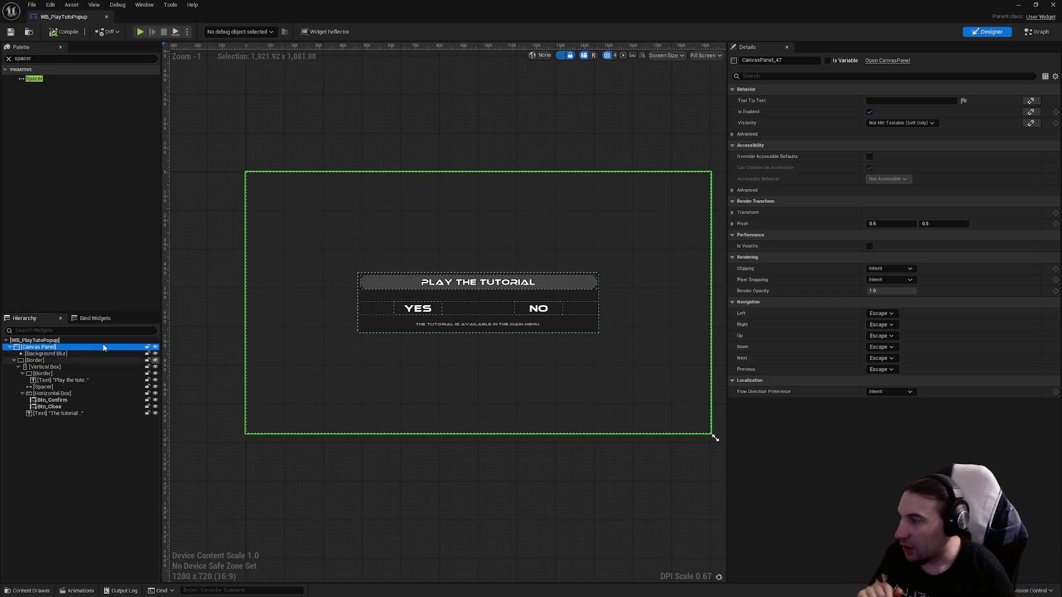
{"action": "left_click", "coordinate": [69, 354]}
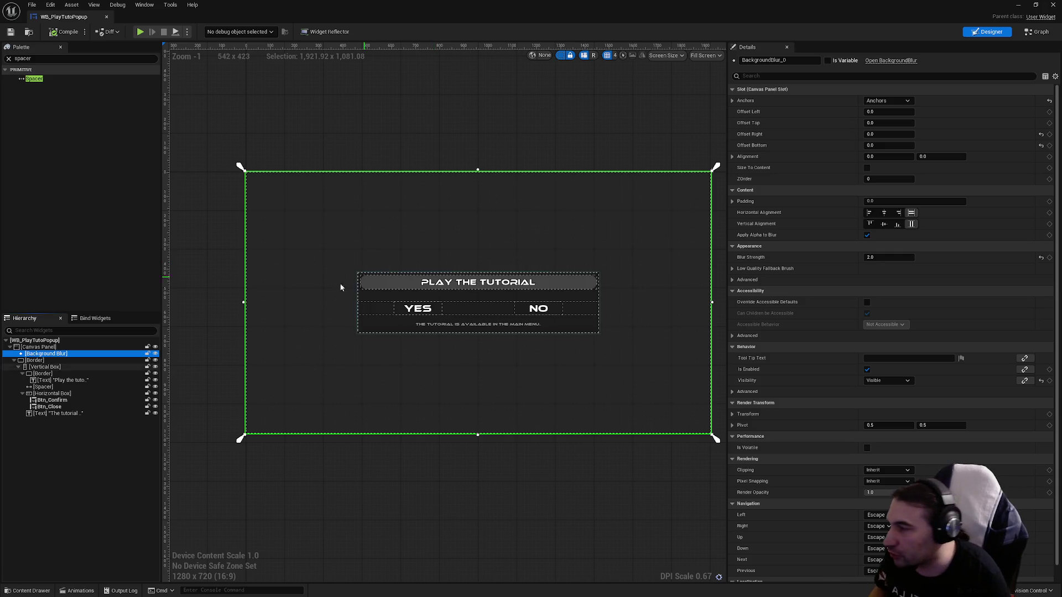
{"action": "left_click", "coordinate": [36, 361]}
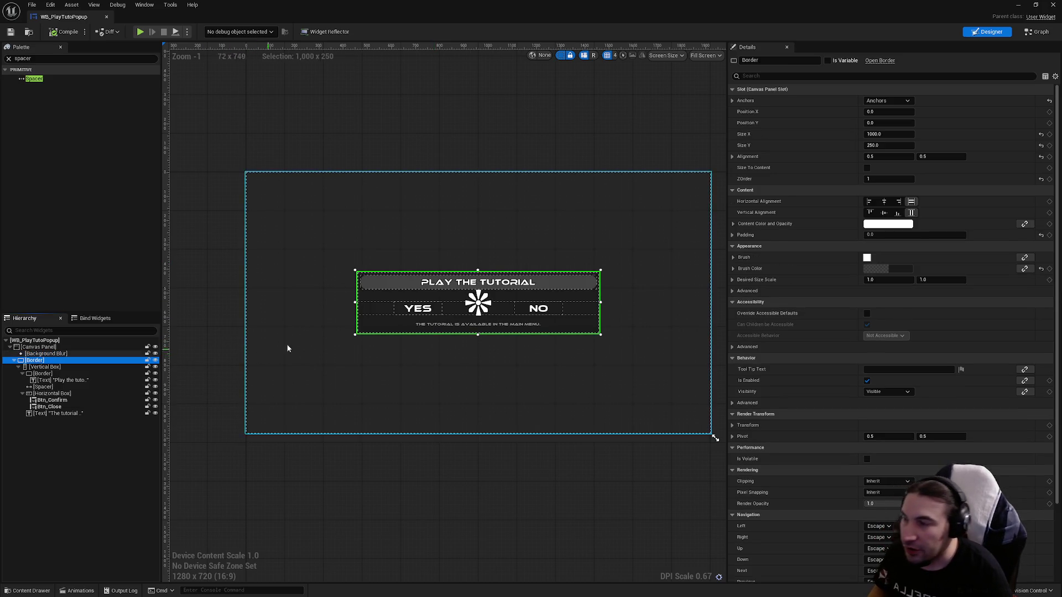
{"action": "scroll", "coordinate": [287, 348], "scroll_direction": "up", "scroll_amount": 4}
{"action": "scroll", "coordinate": [280, 398], "scroll_direction": "down", "scroll_amount": 2}
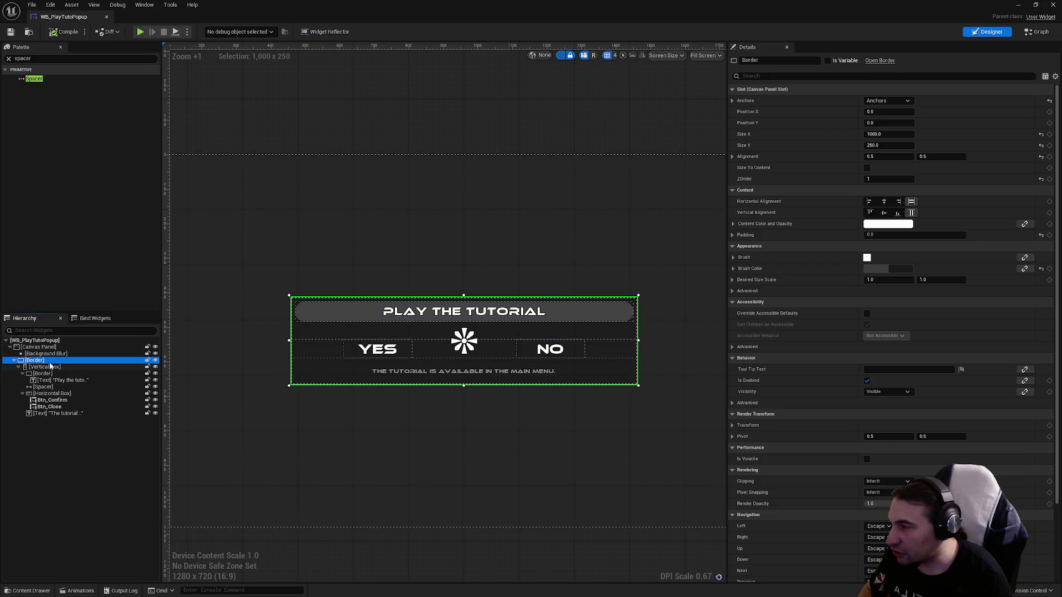
{"action": "key", "text": "Down"}
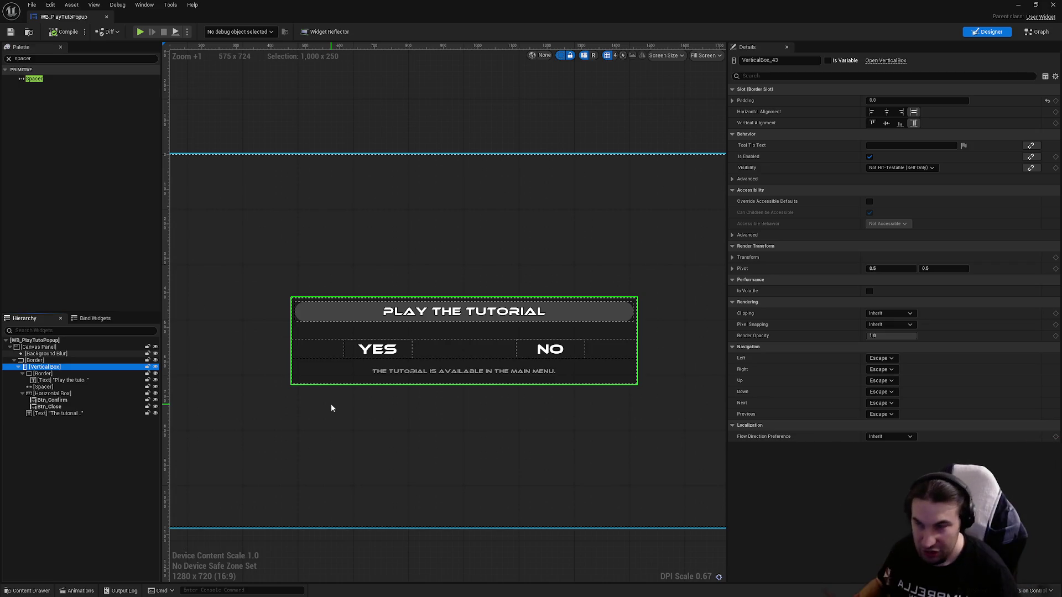
{"action": "left_click", "coordinate": [386, 314]}
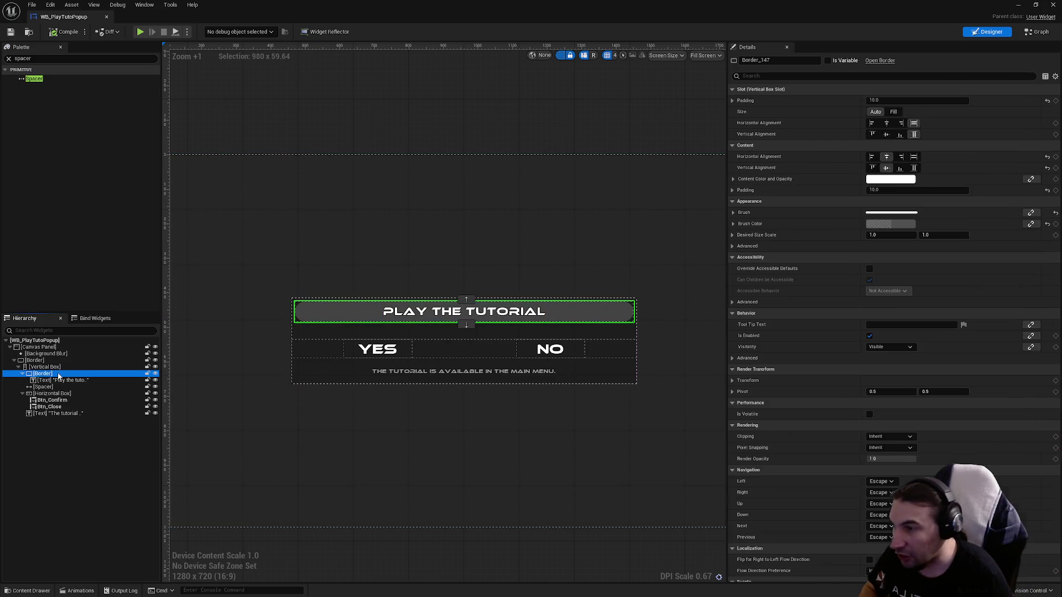
{"action": "scroll", "coordinate": [321, 318], "scroll_direction": "up", "scroll_amount": 3}
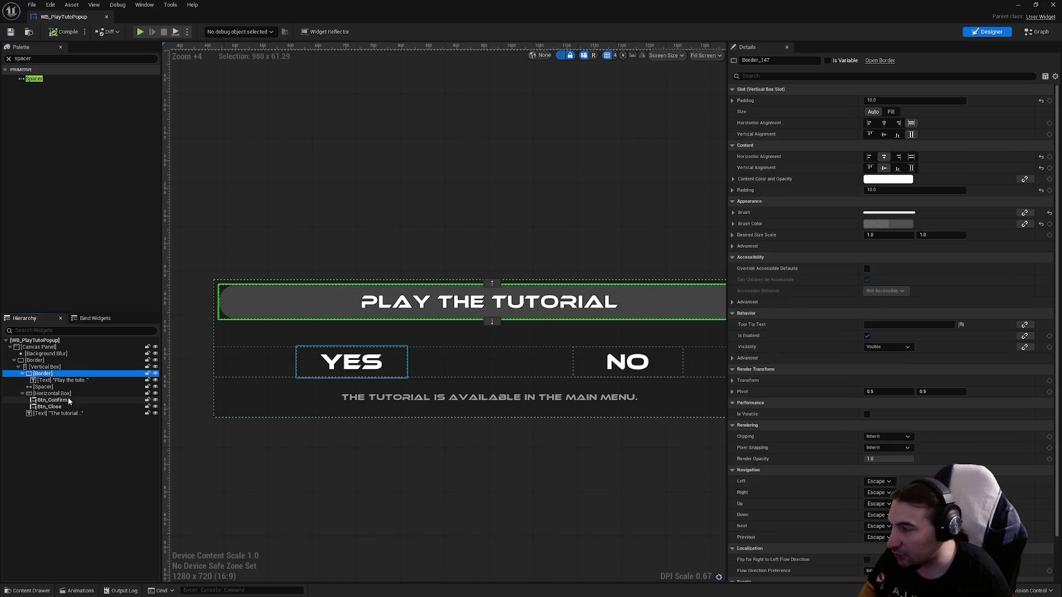
{"action": "left_click", "coordinate": [58, 380]}
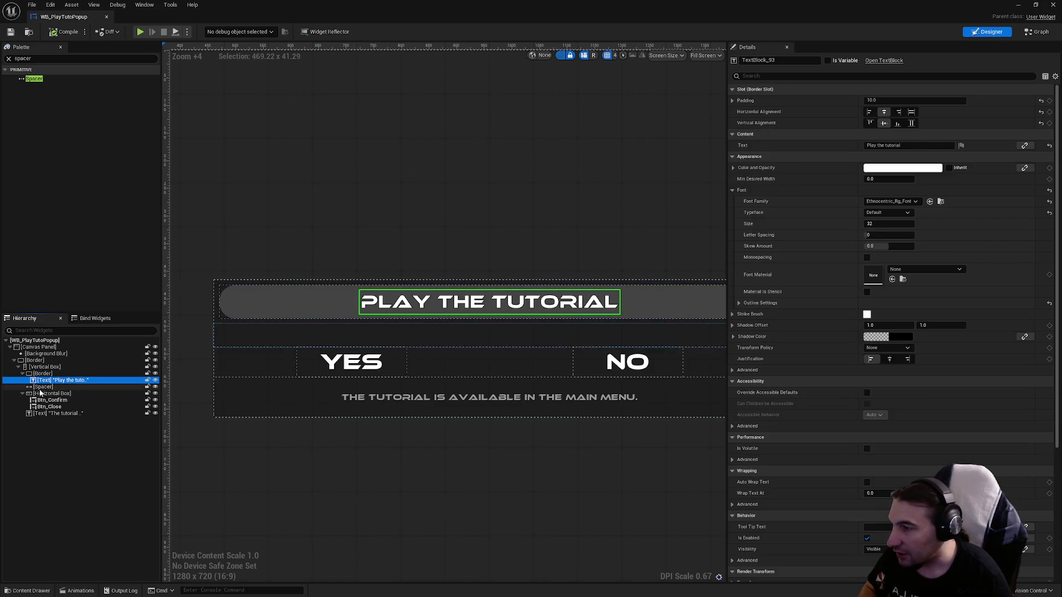
{"action": "left_click", "coordinate": [42, 387]}
{"action": "scroll", "coordinate": [293, 351], "scroll_direction": "down", "scroll_amount": 1}
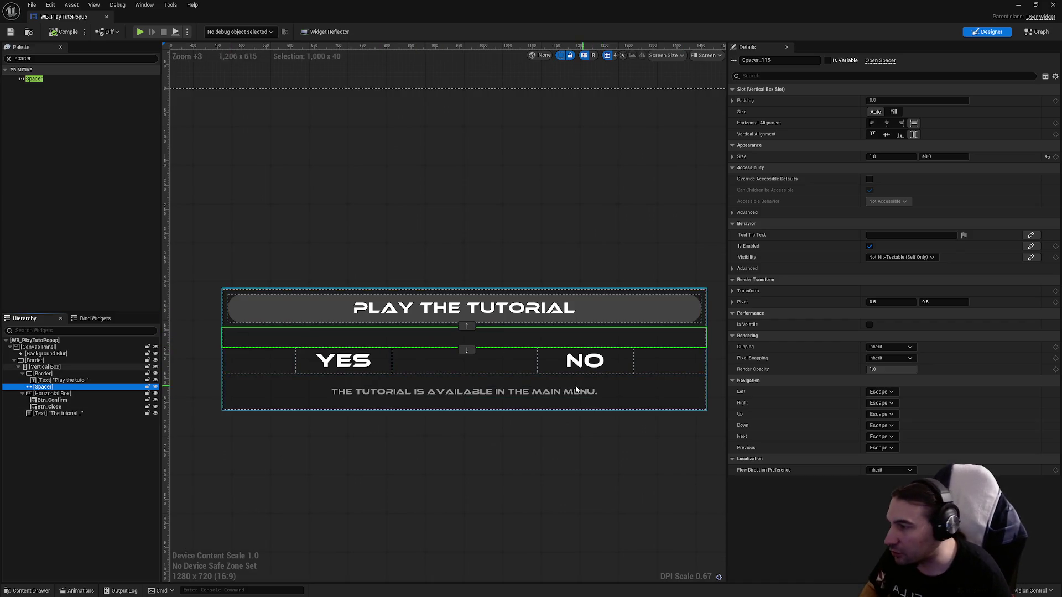
{"action": "left_click", "coordinate": [56, 393]}
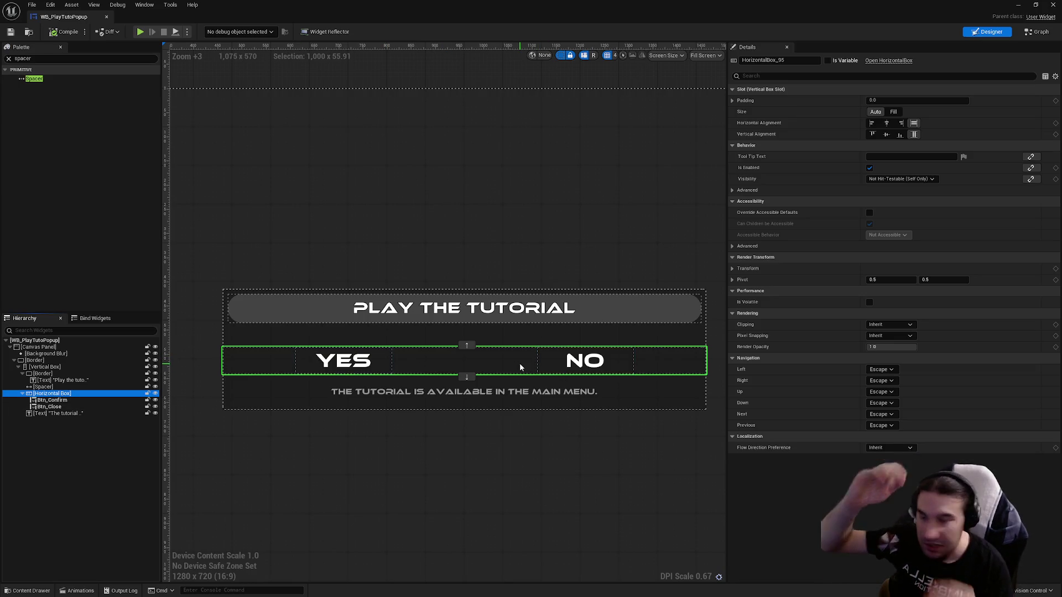
{"action": "left_click", "coordinate": [44, 367]}
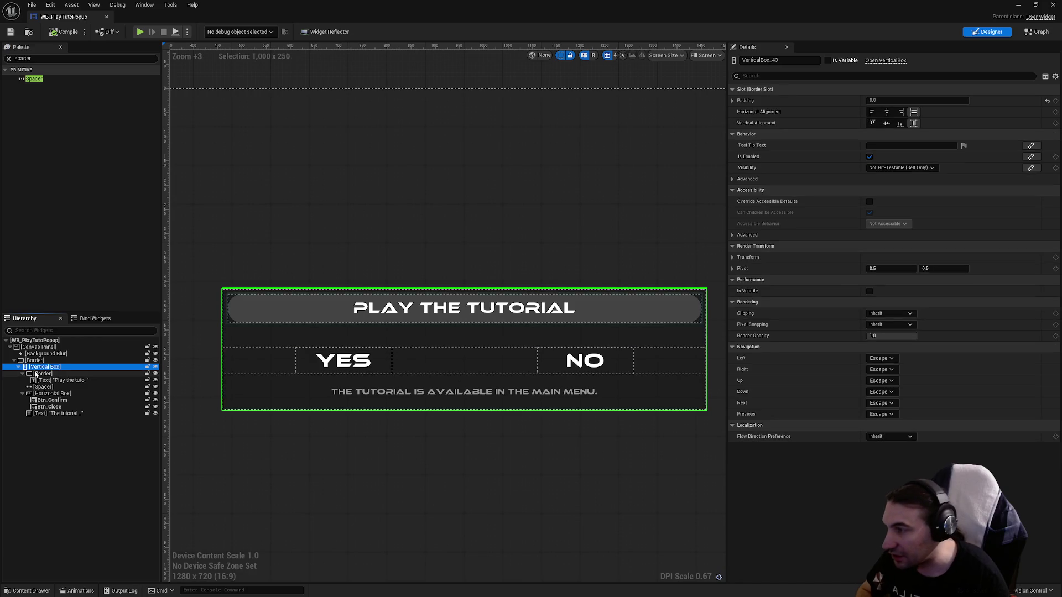
{"action": "left_click", "coordinate": [22, 373]}
{"action": "left_click", "coordinate": [22, 387]}
{"action": "left_click", "coordinate": [42, 373]}
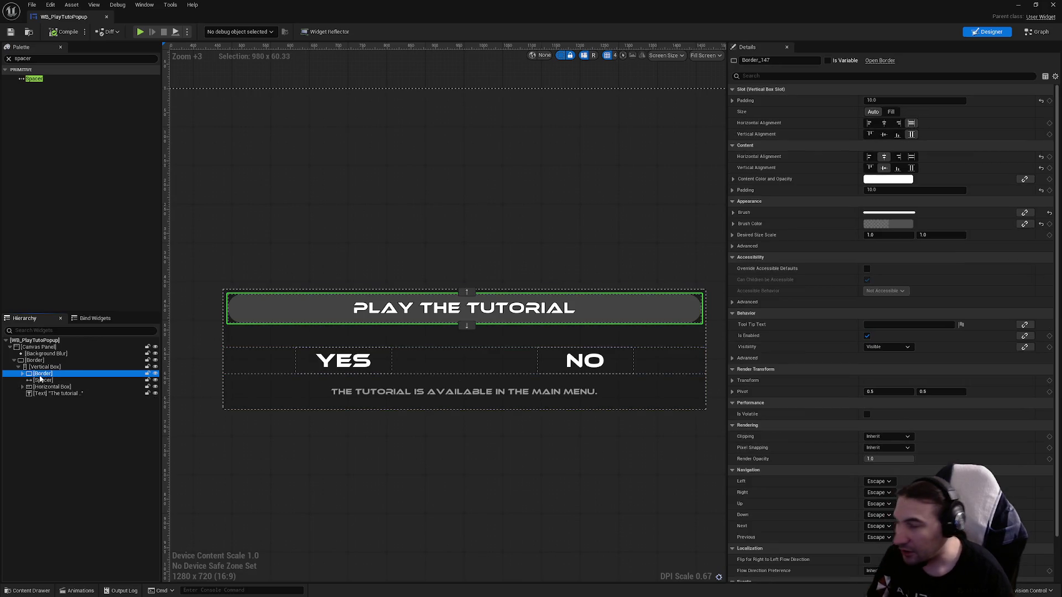
{"action": "left_click", "coordinate": [42, 380]}
{"action": "key", "text": "Down"}
{"action": "key", "text": "Down"}
{"action": "key", "text": "Up"}
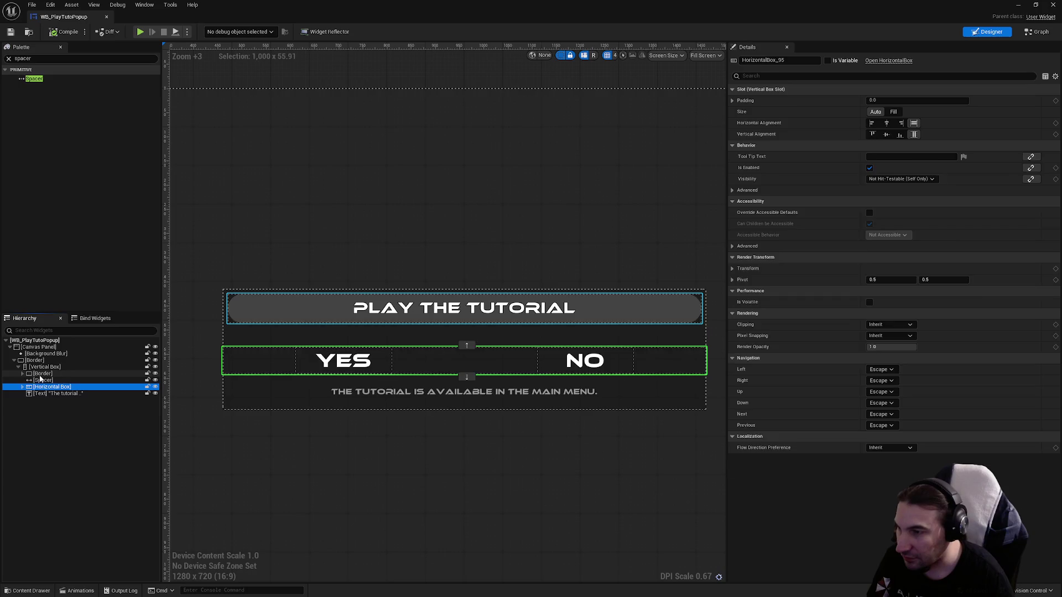
{"action": "key", "text": "Up"}
{"action": "key", "text": "Up"}
{"action": "key", "text": "Down"}
{"action": "key", "text": "Down"}
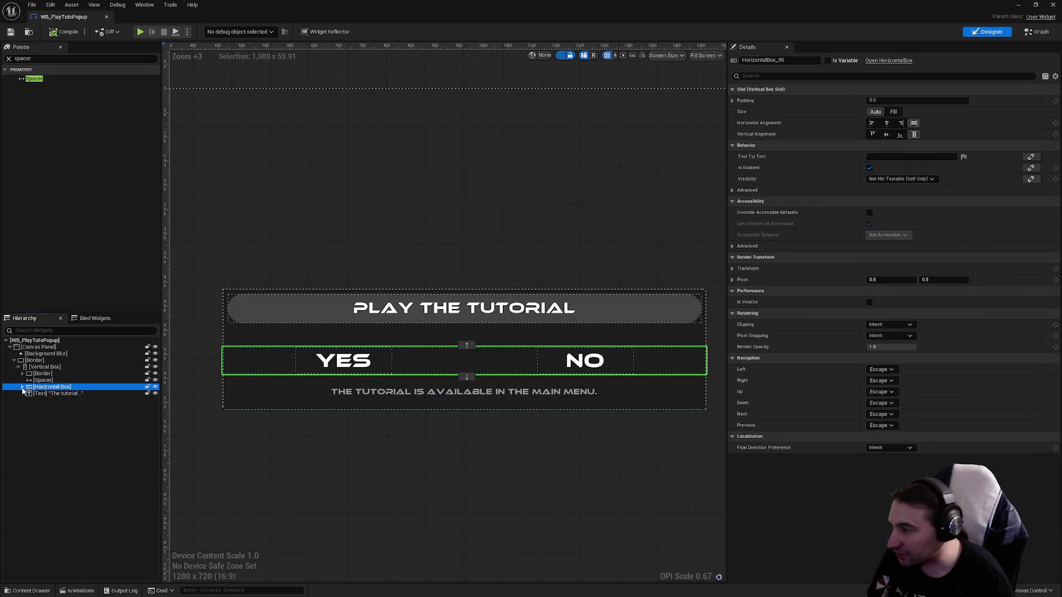
{"action": "left_click", "coordinate": [53, 399]}
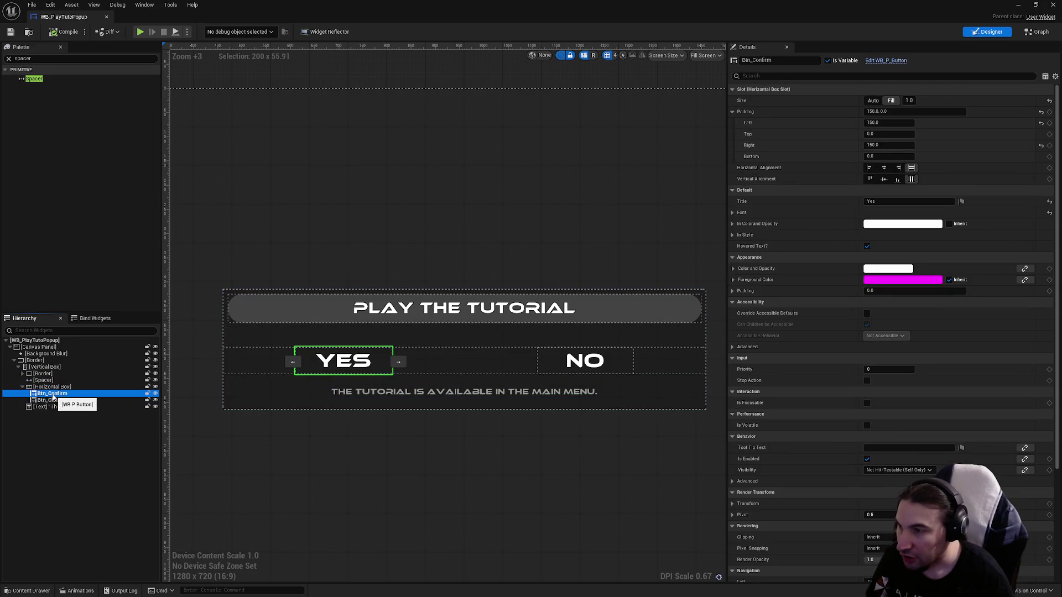
- Set the YES button's left and right padding to 125
{"action": "key", "text": "Up"}
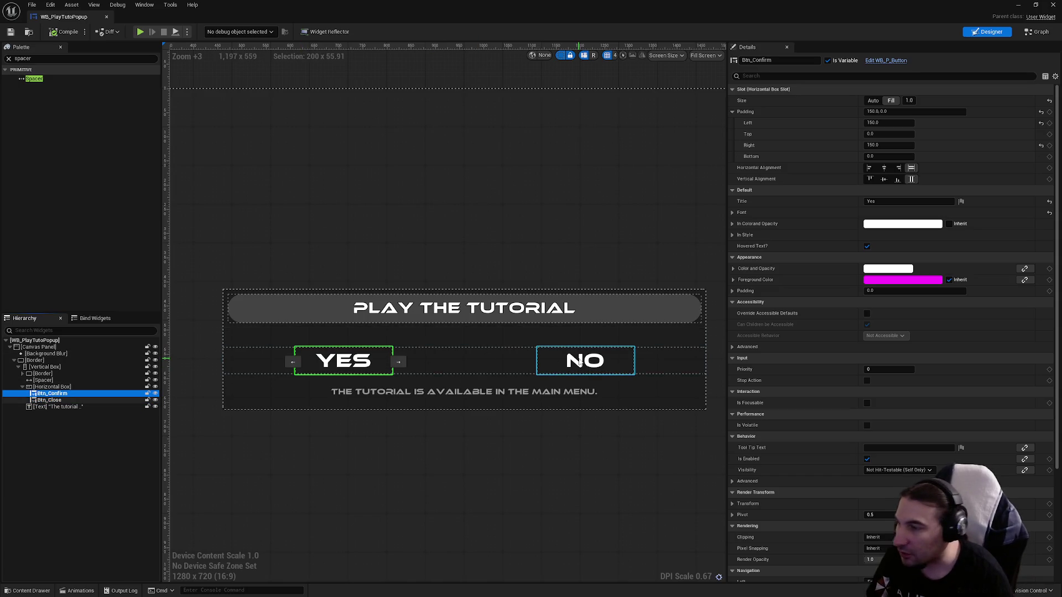
{"action": "key", "text": "Down"}
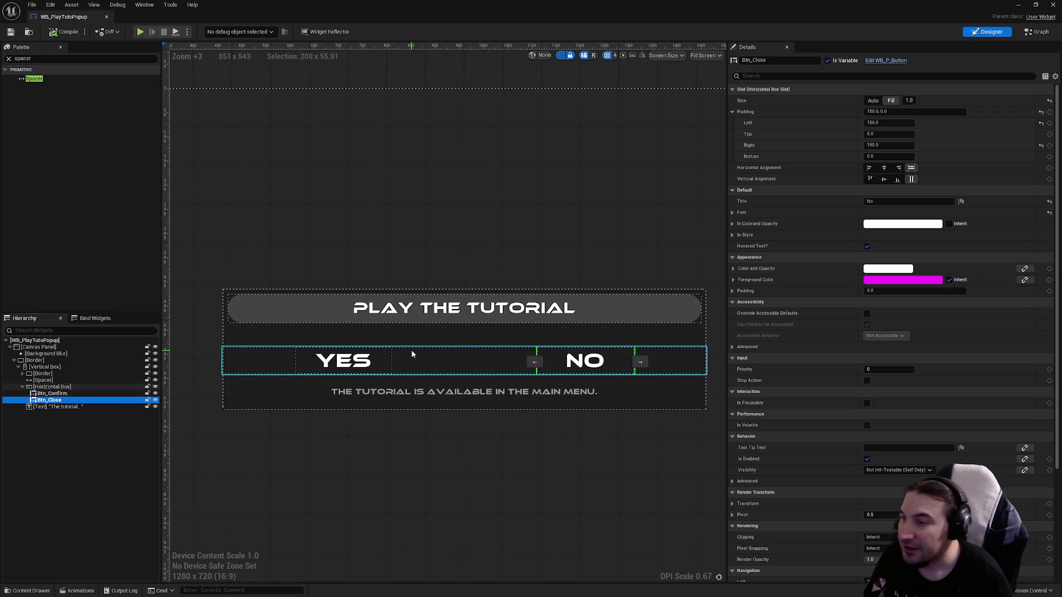
{"action": "key", "text": "Down"}
{"action": "key", "text": "Up"}
{"action": "key", "text": "Up"}
{"action": "key", "text": "Down"}
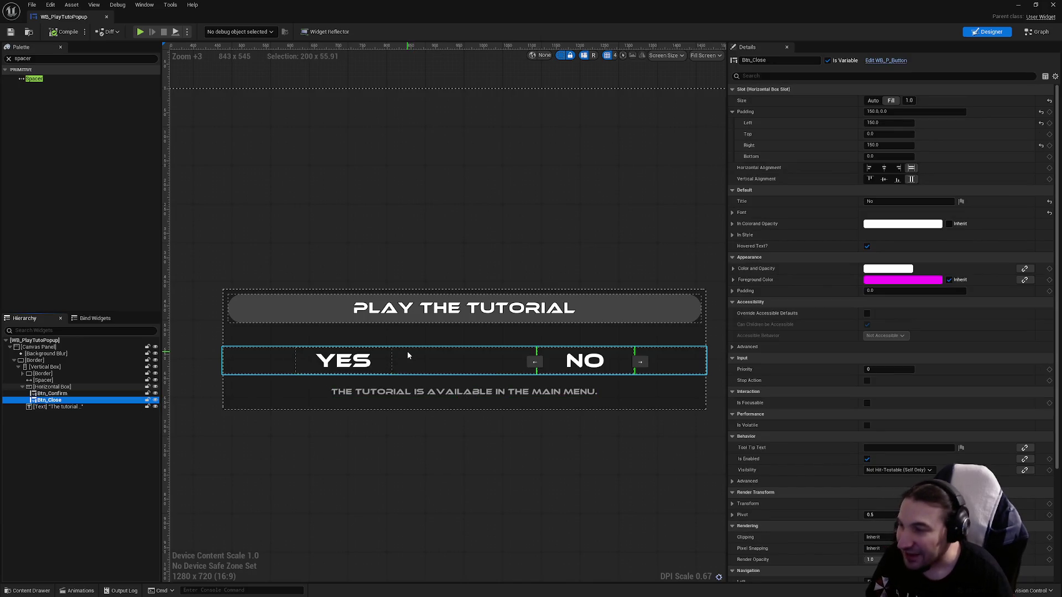
{"action": "key", "text": "Down"}
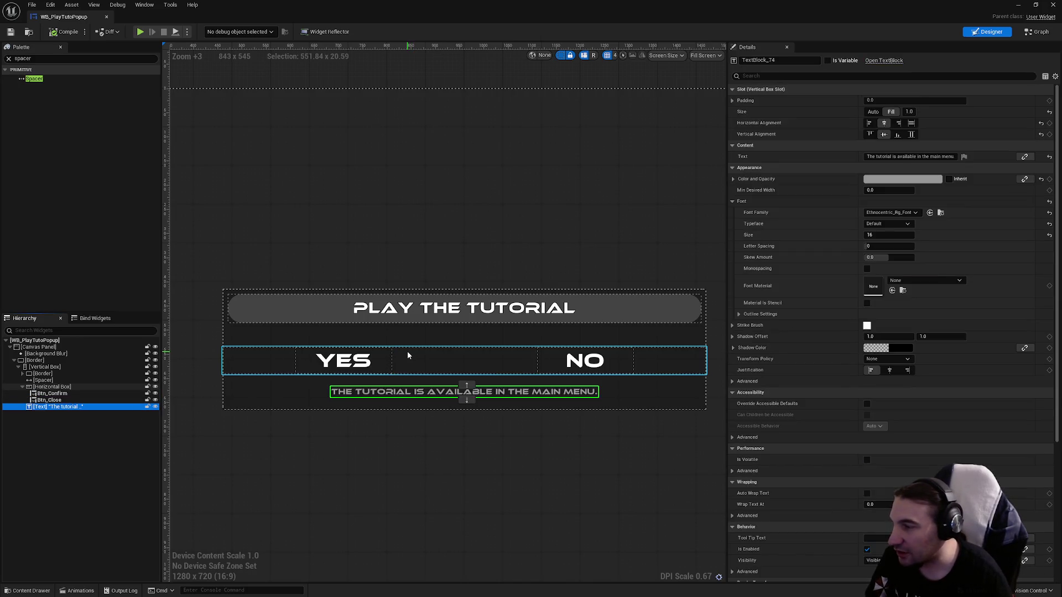
{"action": "key", "text": "Up"}
{"action": "key", "text": "Up"}
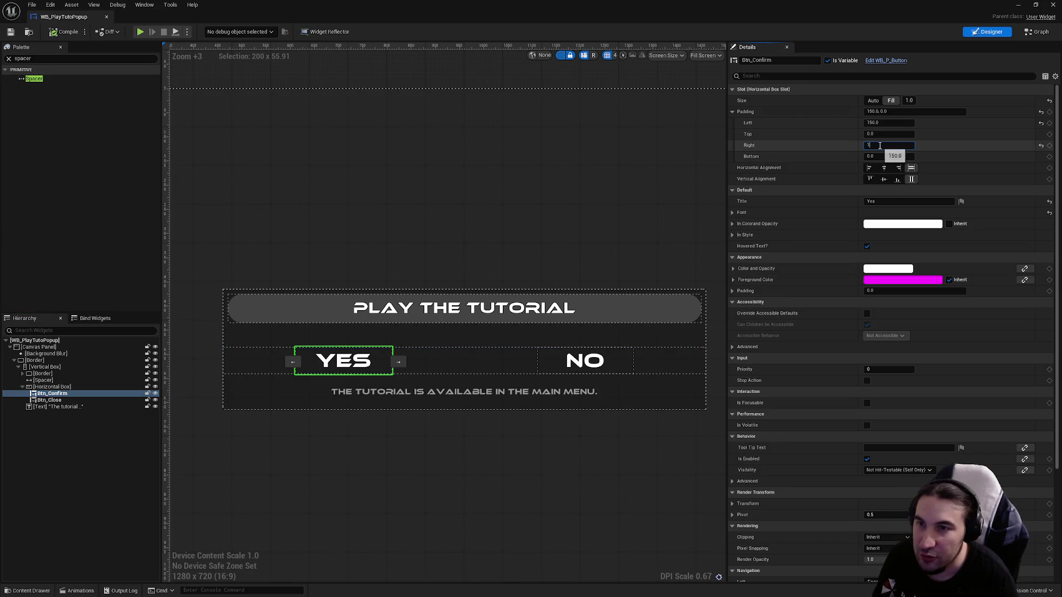
{"action": "type", "text": "25"}
{"action": "key", "text": "Return"}
{"action": "type", "text": "125"}
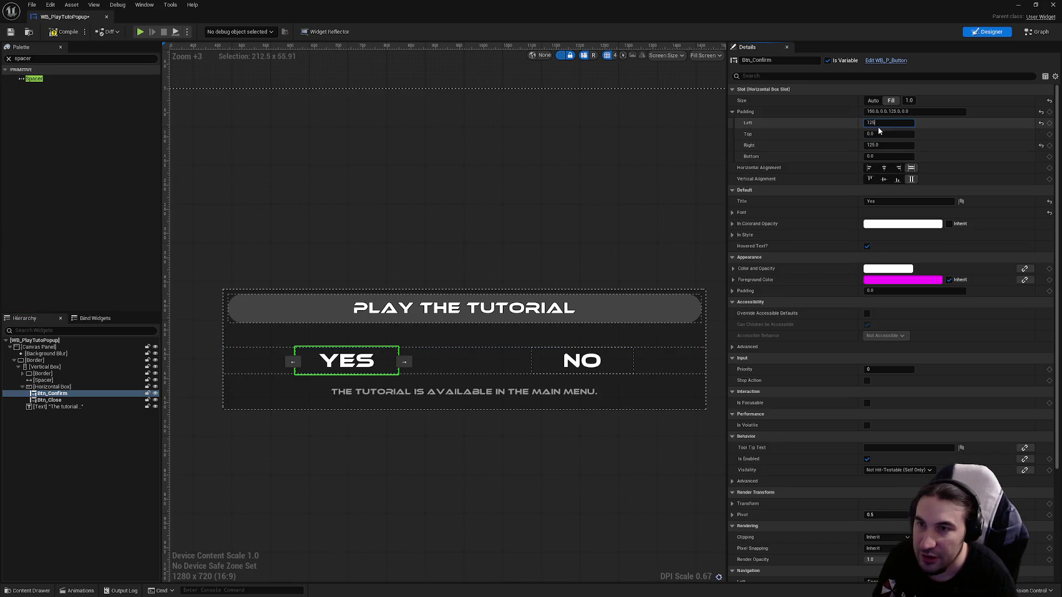
{"action": "key", "text": "Return"}
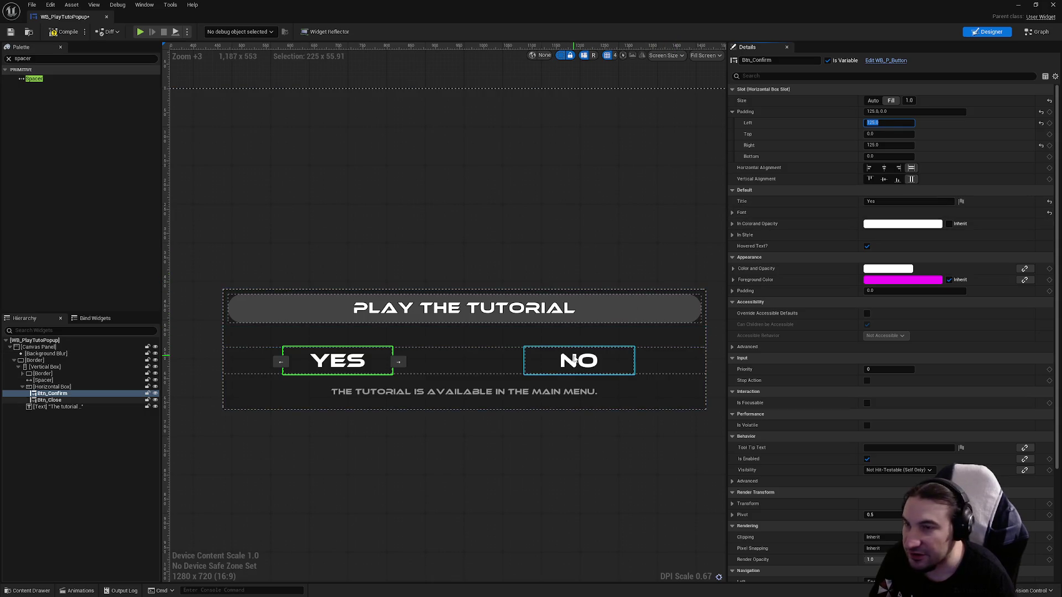
- Set the NO button's left and right padding to 125
{"action": "left_click", "coordinate": [575, 360]}
{"action": "type", "text": "5"}
{"action": "key", "text": "Return"}
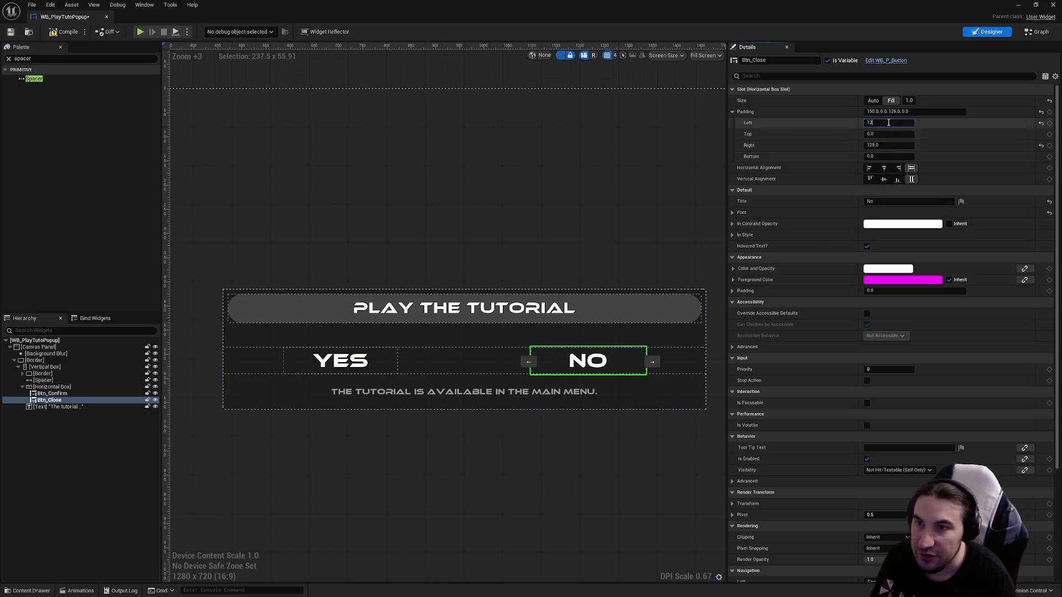
{"action": "type", "text": "5"}
{"action": "key", "text": "Return"}
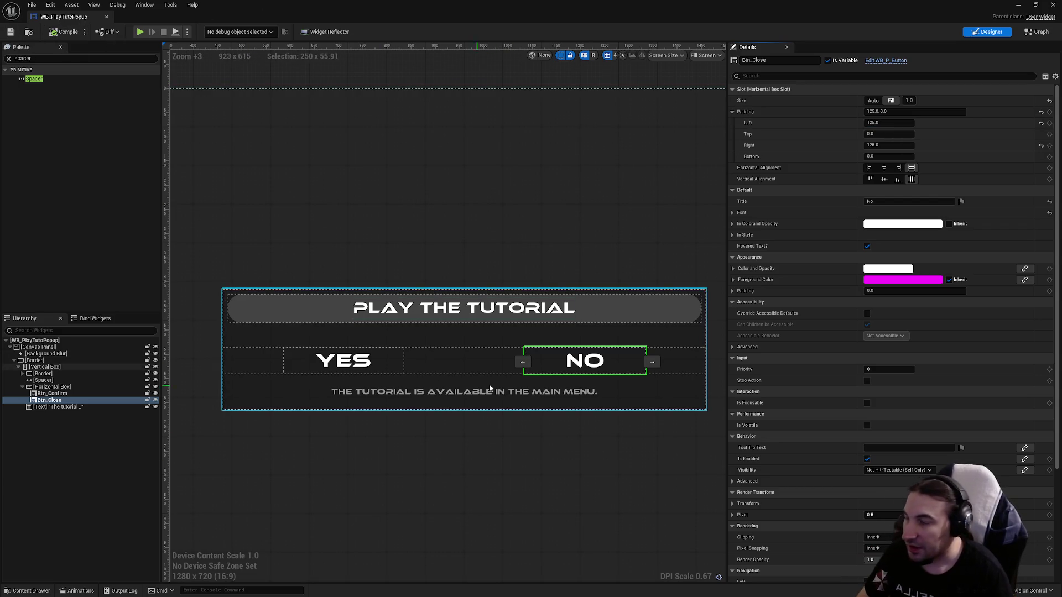
{"action": "left_click", "coordinate": [47, 407]}
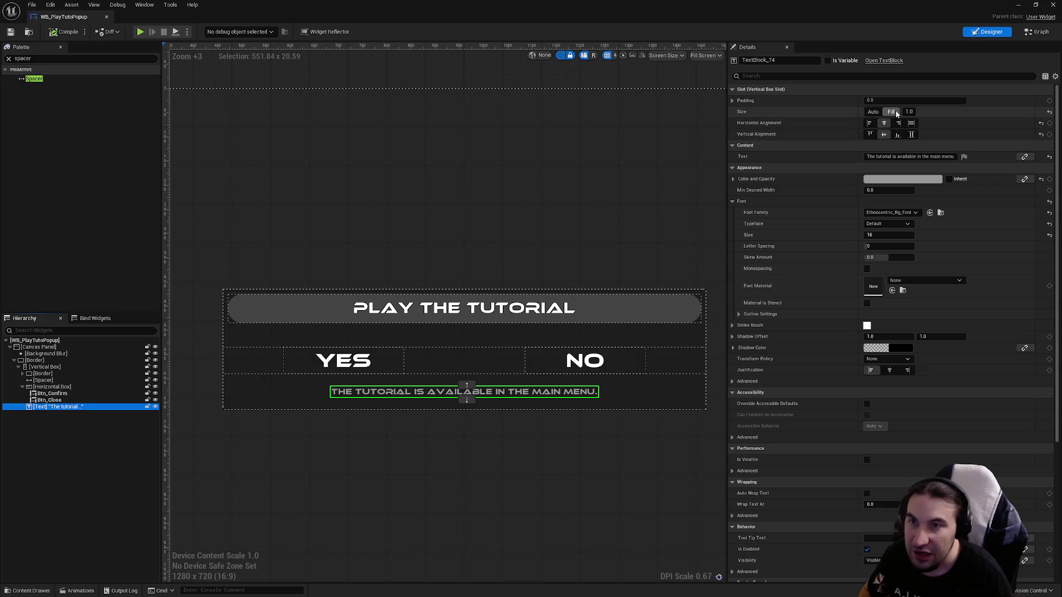
- Set the YES/NO button row's size to Fill
{"action": "left_click", "coordinate": [883, 123]}
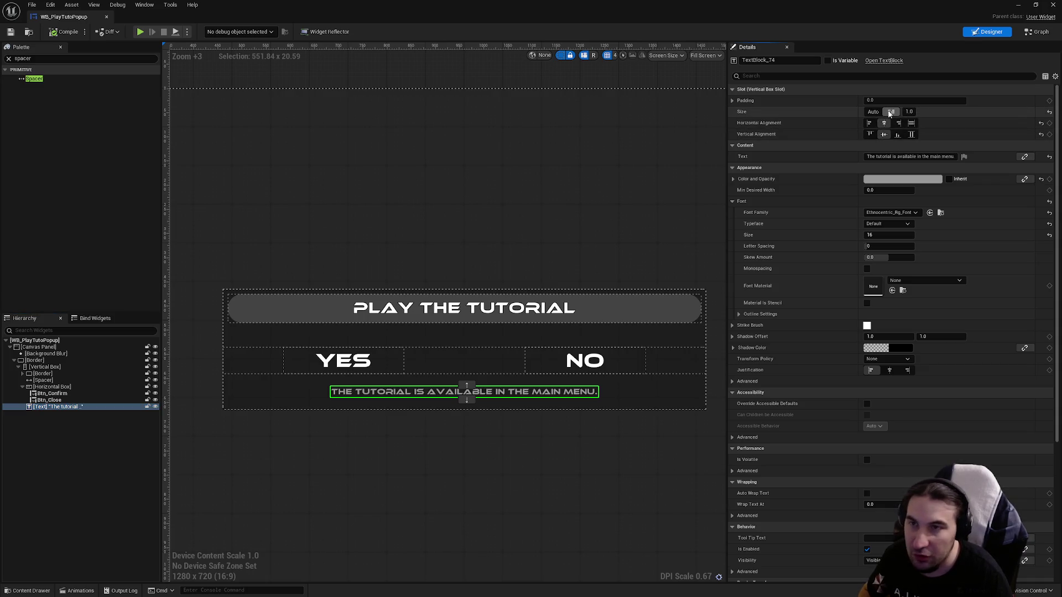
{"action": "left_click", "coordinate": [72, 394]}
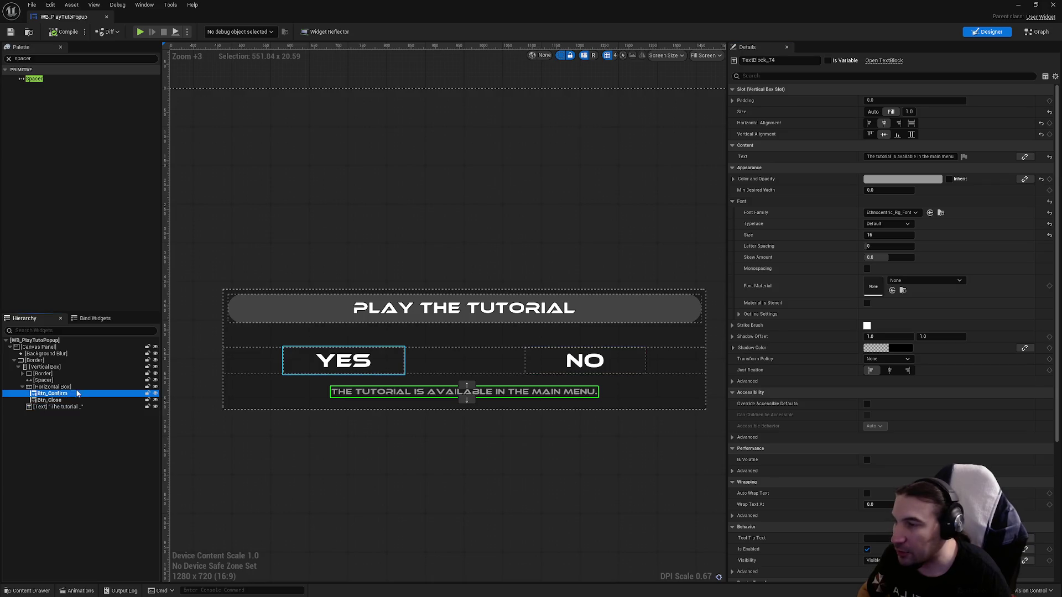
{"action": "left_click", "coordinate": [465, 360]}
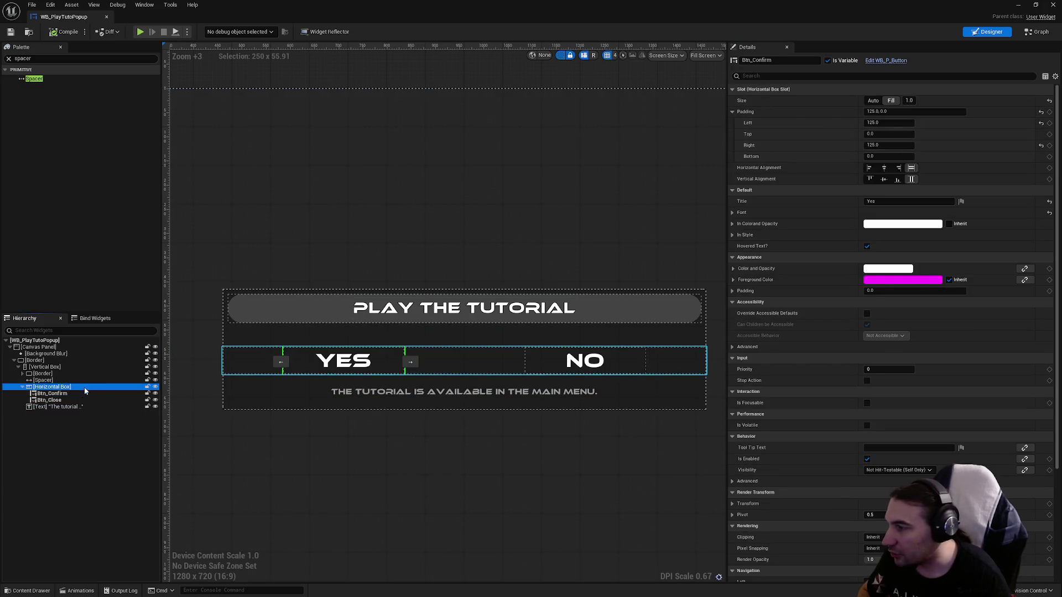
{"action": "left_click", "coordinate": [894, 112]}
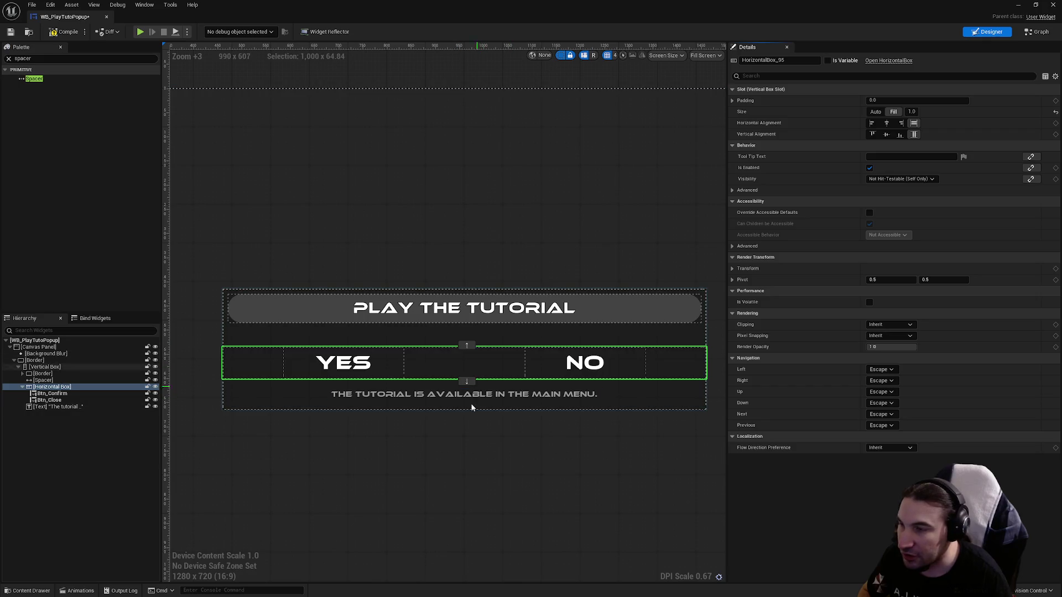
- Try Fill on the spacer under the title, then return it to Auto
{"action": "left_click", "coordinate": [470, 456]}
{"action": "left_click", "coordinate": [466, 333]}
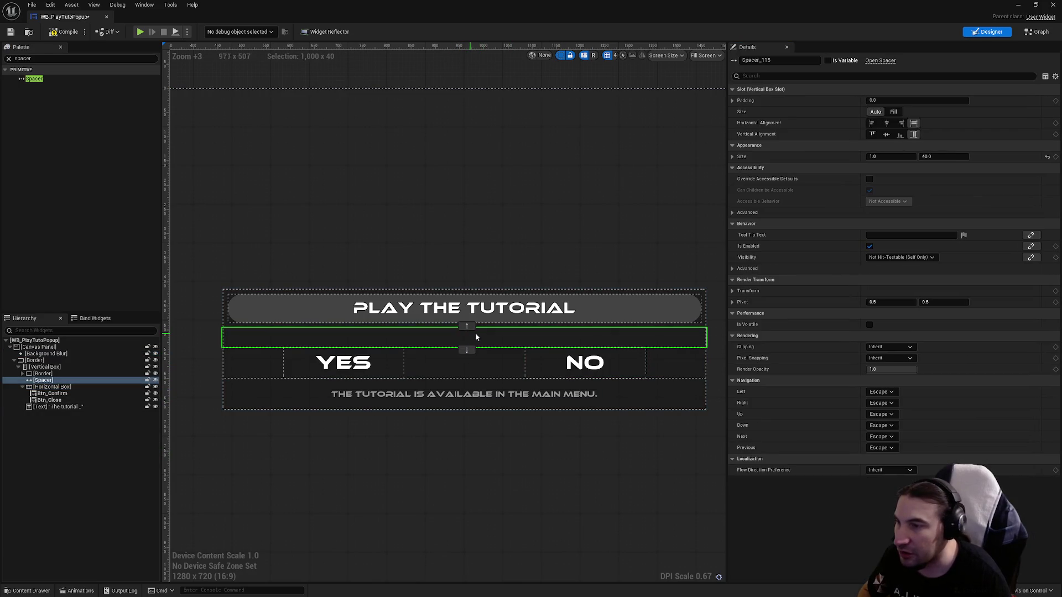
{"action": "left_click", "coordinate": [894, 111]}
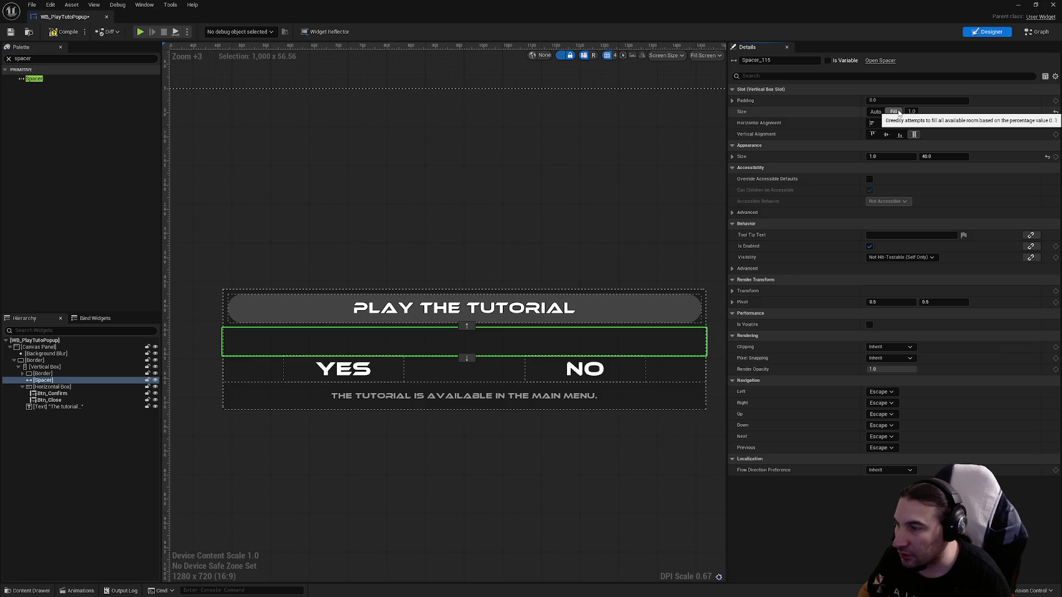
{"action": "left_click", "coordinate": [586, 161]}
{"action": "scroll", "coordinate": [585, 160], "scroll_direction": "down", "scroll_amount": 2}
{"action": "left_click", "coordinate": [503, 289]}
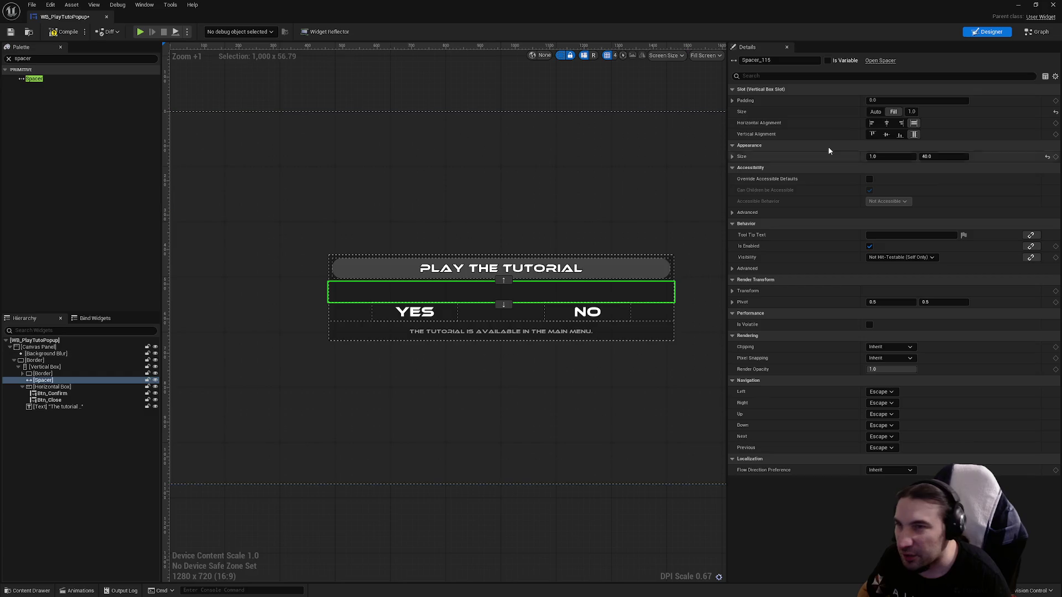
{"action": "left_click", "coordinate": [874, 112]}
{"action": "left_click", "coordinate": [293, 187]}
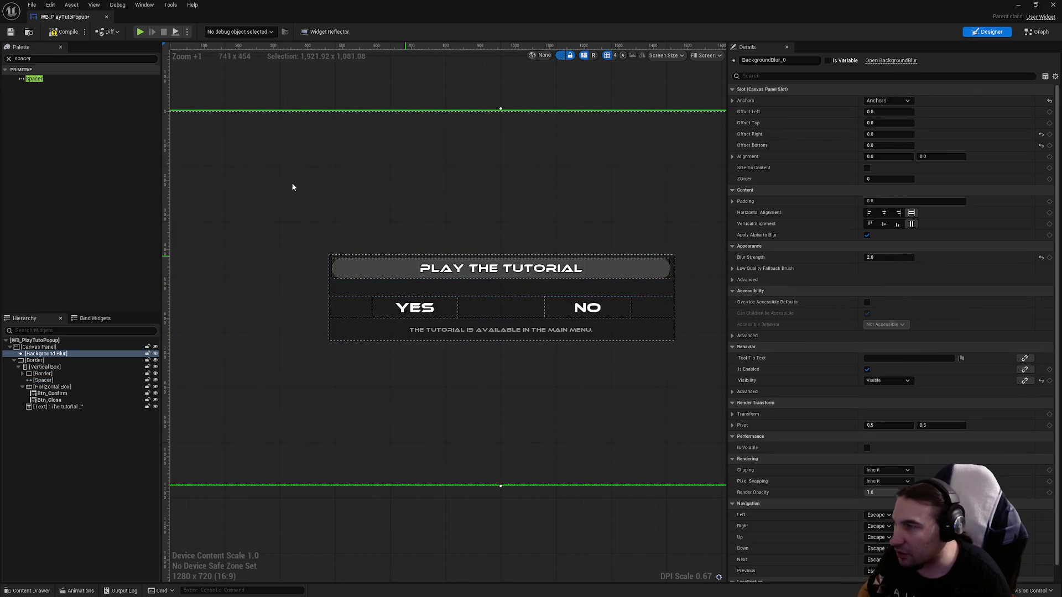
- Compile and save WB_PlayTutoPopup, then reselect the YES button
{"action": "left_click", "coordinate": [65, 34]}
{"action": "left_click", "coordinate": [13, 33]}
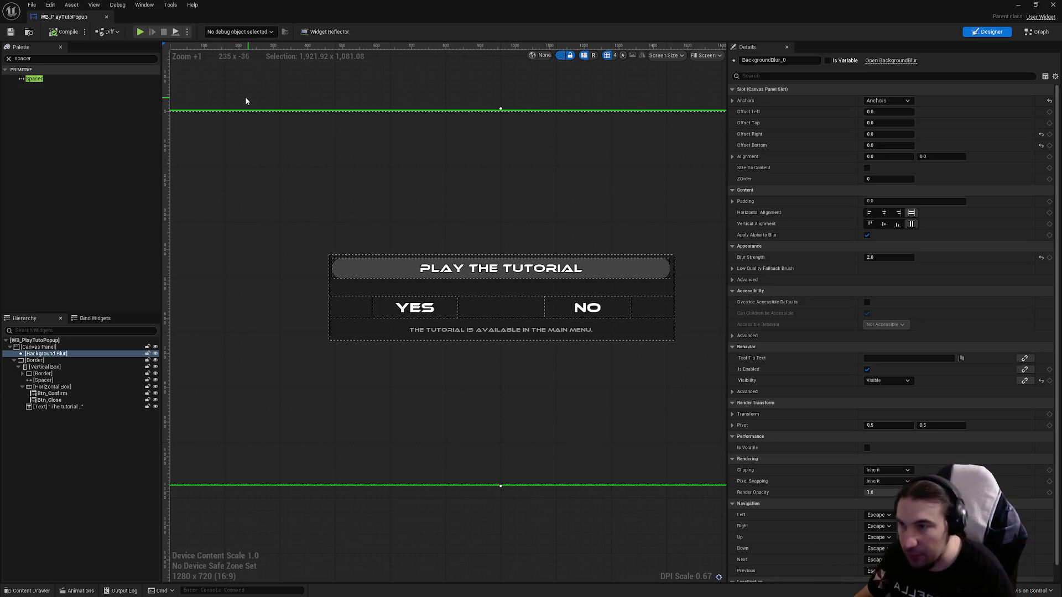
{"action": "left_click", "coordinate": [415, 308]}
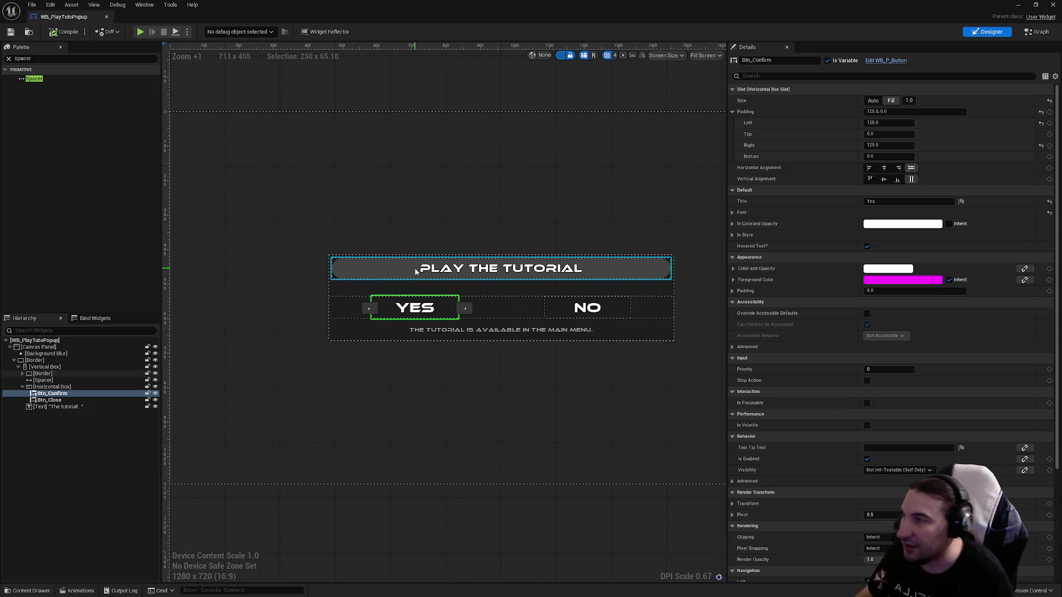
{"action": "left_click", "coordinate": [58, 59]}
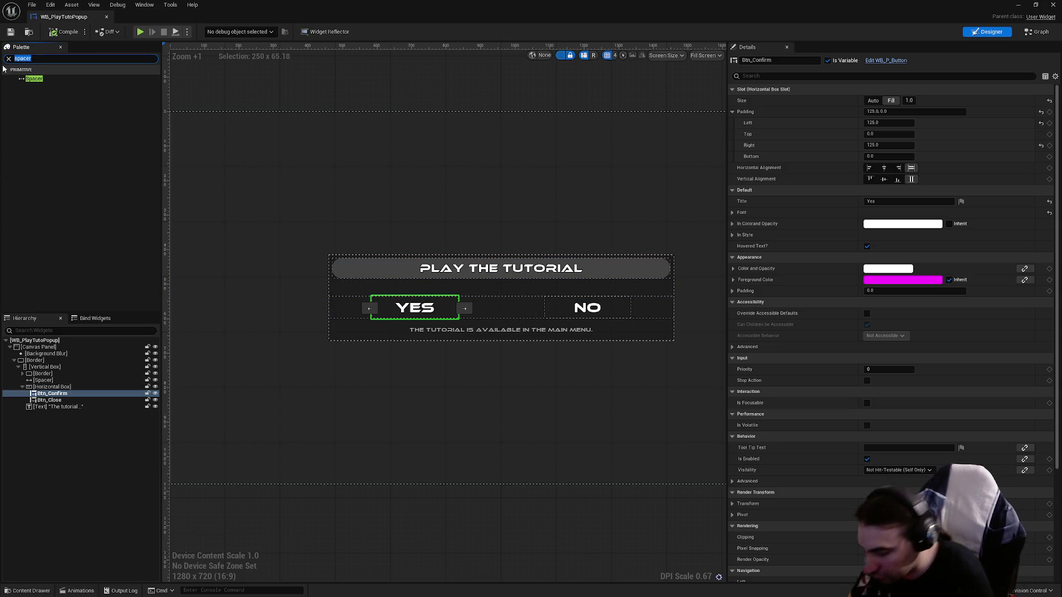
- Add a Button from the Palette inside the Background Blur and save the widget
{"action": "type", "text": "button"}
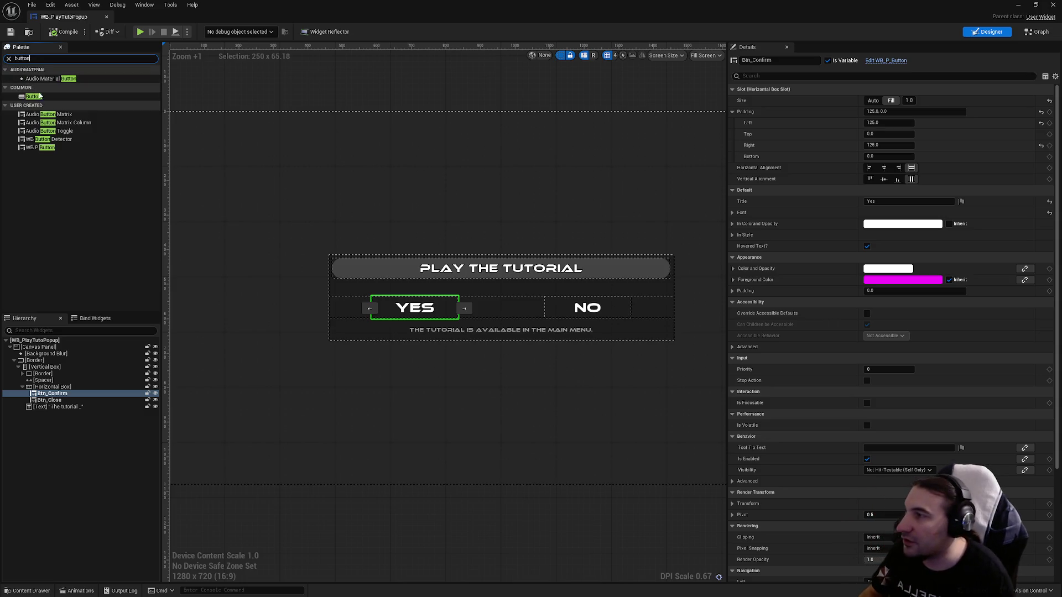
{"action": "left_click", "coordinate": [39, 97]}
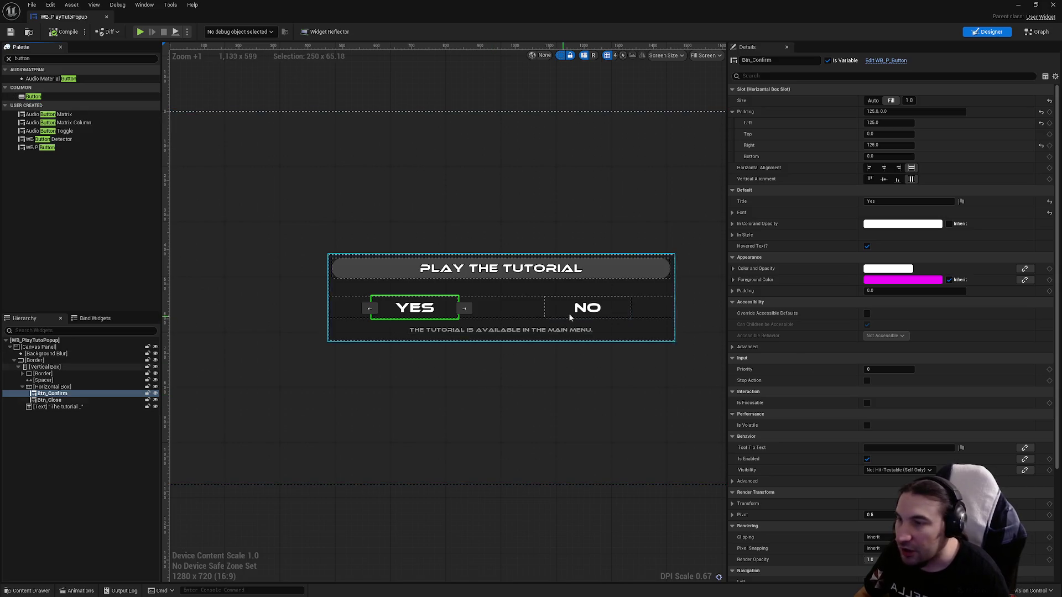
{"action": "scroll", "coordinate": [834, 413], "scroll_direction": "down", "scroll_amount": 5}
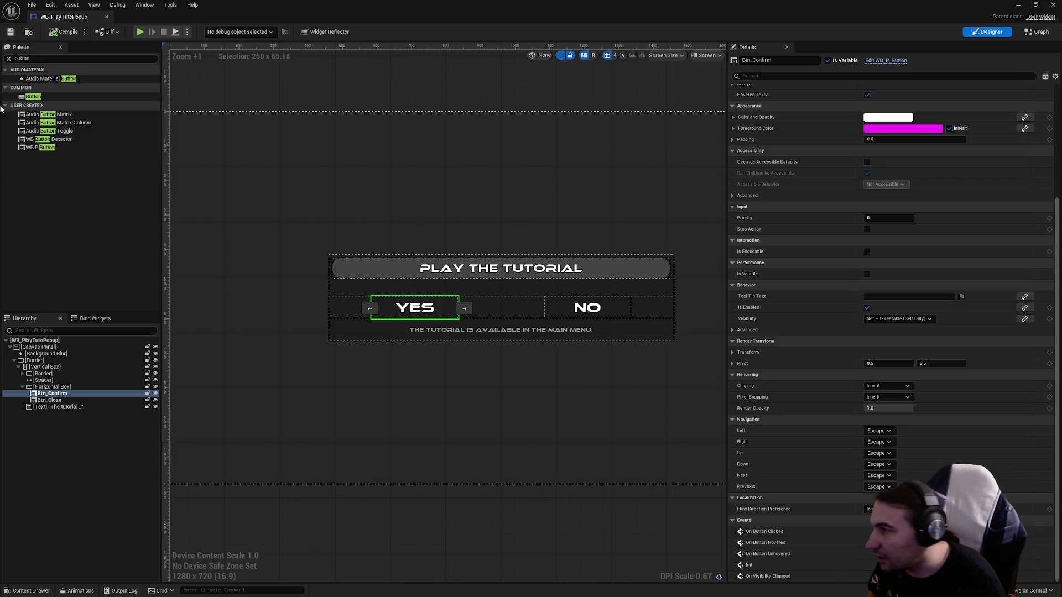
{"action": "mouse_move", "coordinate": [33, 96]}
{"action": "left_mouse_down"}
{"action": "mouse_move", "coordinate": [471, 283]}
{"action": "mouse_move", "coordinate": [360, 431]}
{"action": "left_mouse_up"}
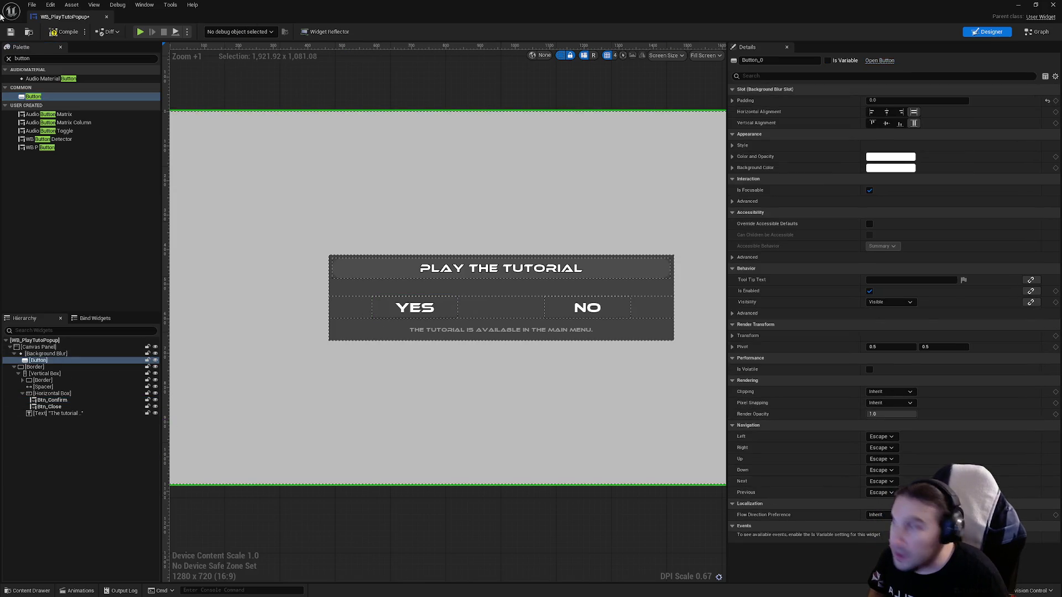
{"action": "left_click", "coordinate": [10, 33]}
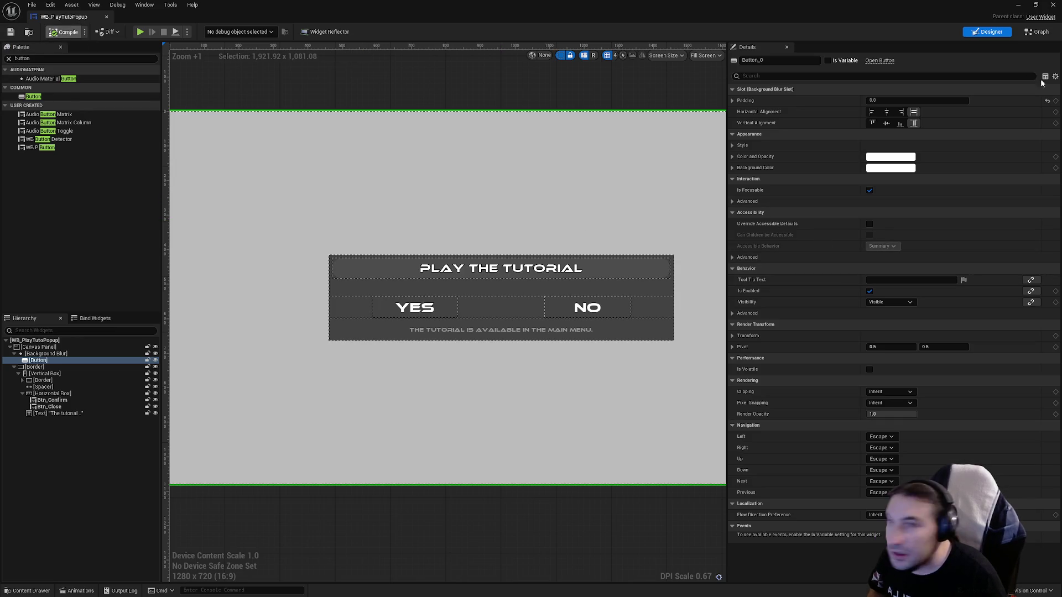
- Mark the new Button_0 as a variable, then delete it again
{"action": "left_click", "coordinate": [827, 61]}
{"action": "scroll", "coordinate": [872, 316], "scroll_direction": "down", "scroll_amount": 1}
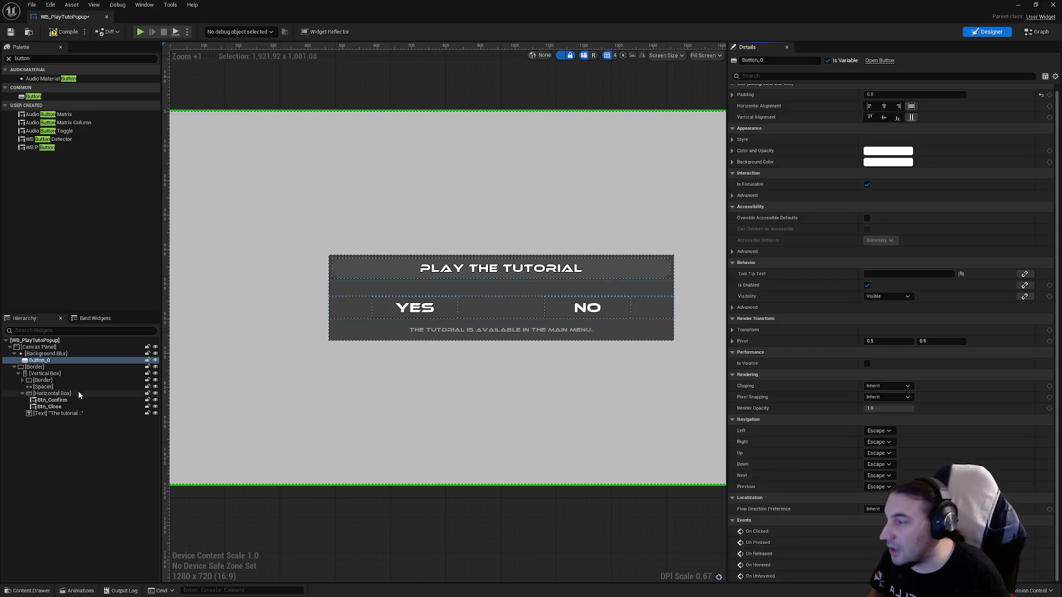
{"action": "key", "text": "Delete"}
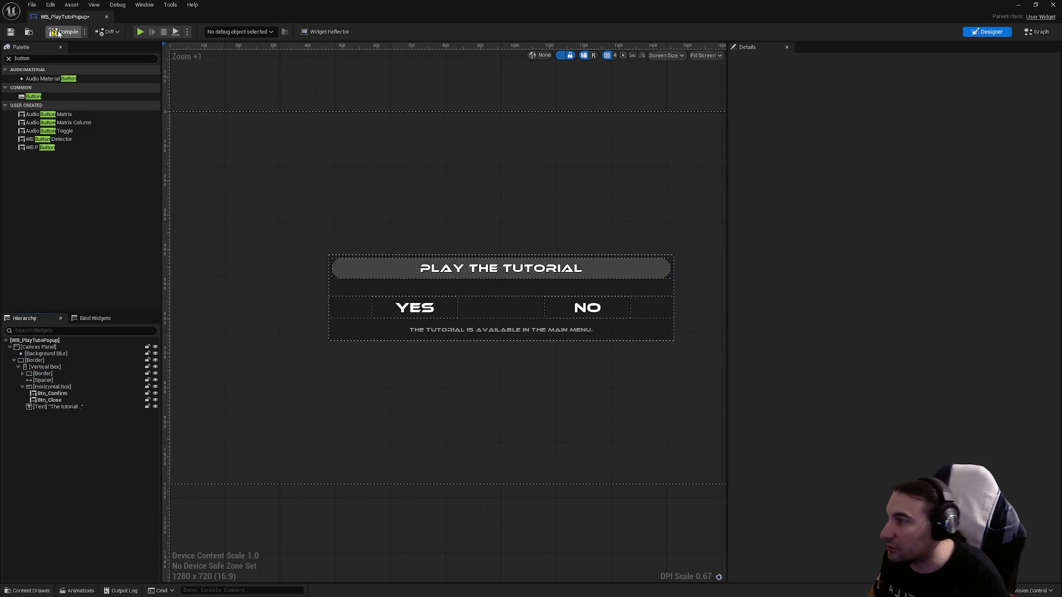
- Compile, then add the On Button Clicked event for the YES button Btn_Confirm
{"action": "left_click", "coordinate": [58, 32]}
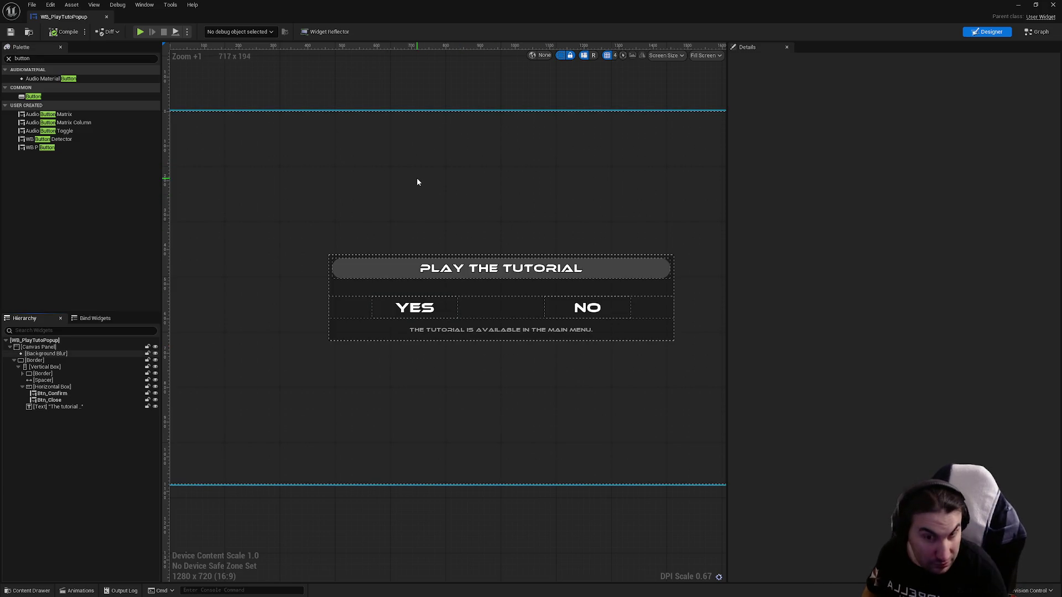
{"action": "left_click", "coordinate": [449, 309]}
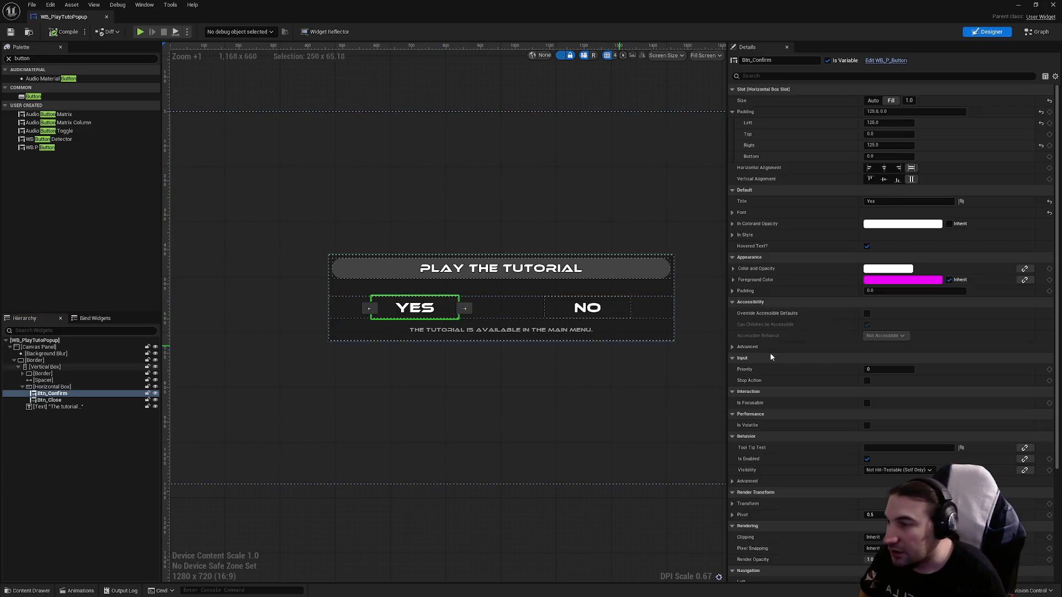
{"action": "scroll", "coordinate": [917, 382], "scroll_direction": "down", "scroll_amount": 10}
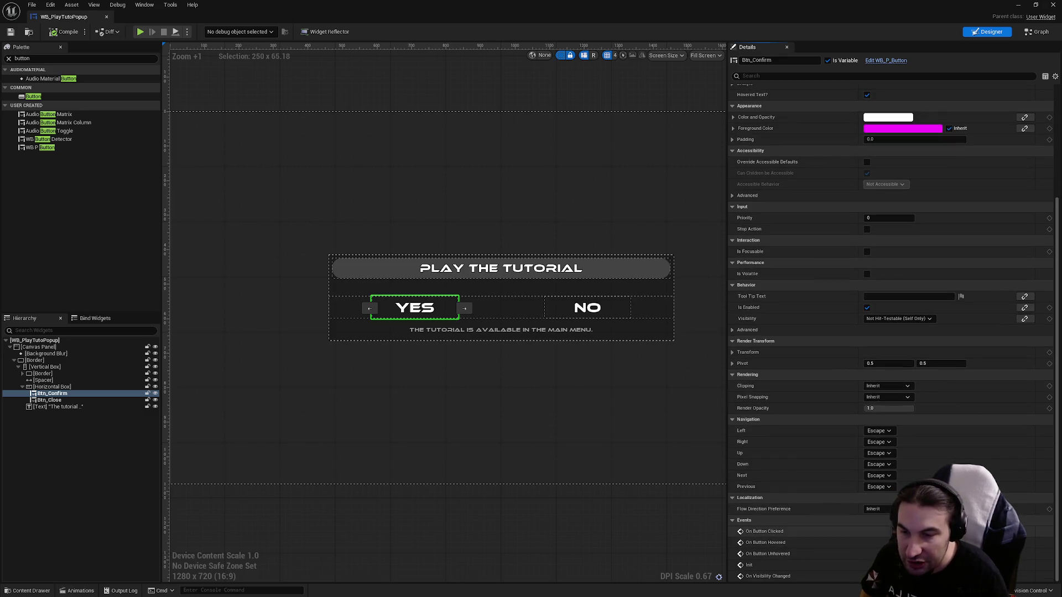
{"action": "left_click", "coordinate": [874, 531]}
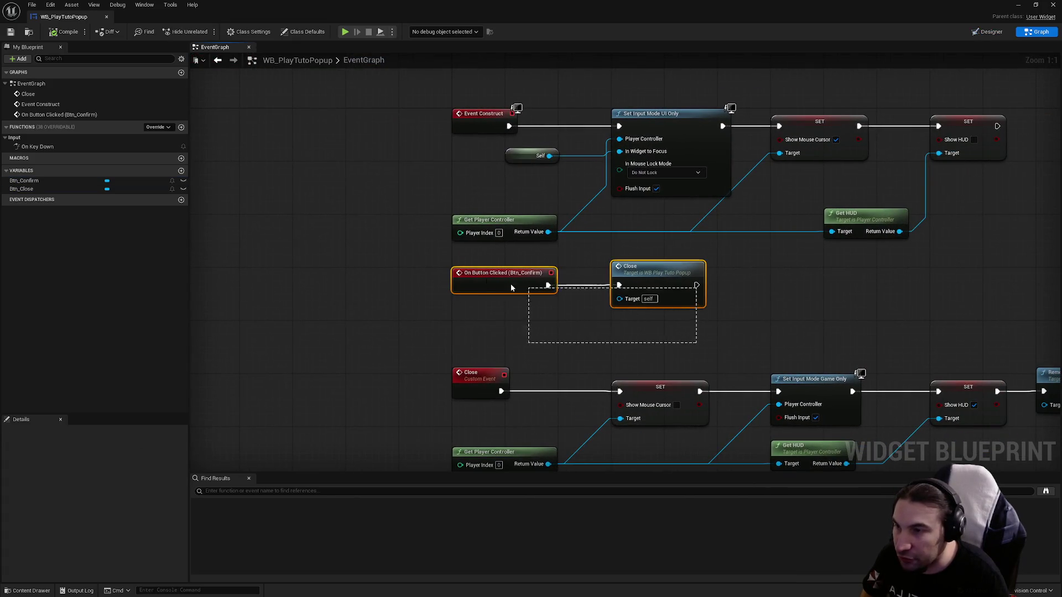
- Replace the Close call wired to the click event with an unwired Close node
{"action": "left_click", "coordinate": [658, 271]}
{"action": "key", "text": "Delete"}
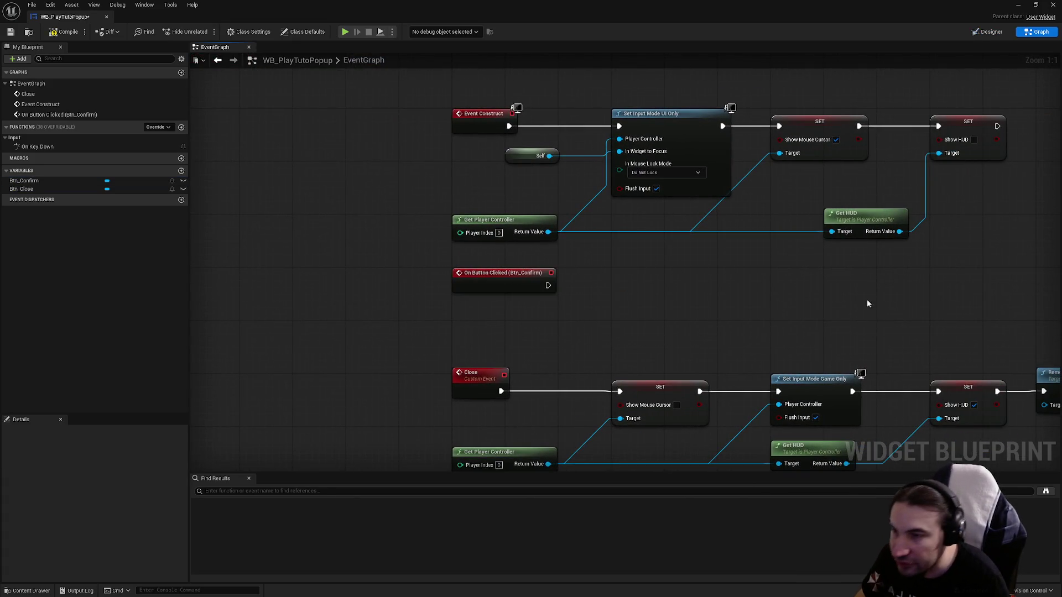
{"action": "key", "text": "ctrl+v"}
{"action": "left_click_drag", "start_coordinate": [867, 304], "coordinate": [827, 275]}
{"action": "left_click", "coordinate": [656, 305]}
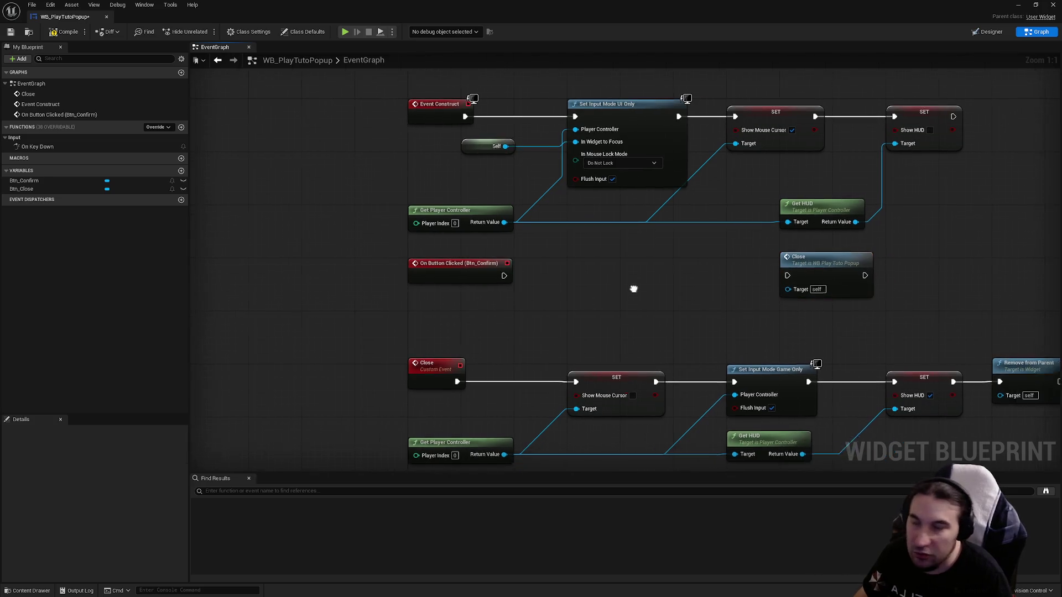
- Box-select the Close custom-event chain and move it below the other nodes
{"action": "mouse_move", "coordinate": [634, 289]}
{"action": "left_mouse_down"}
{"action": "mouse_move", "coordinate": [571, 270]}
{"action": "mouse_move", "coordinate": [523, 150]}
{"action": "left_mouse_up"}
{"action": "left_click_drag", "start_coordinate": [294, 206], "coordinate": [841, 322]}
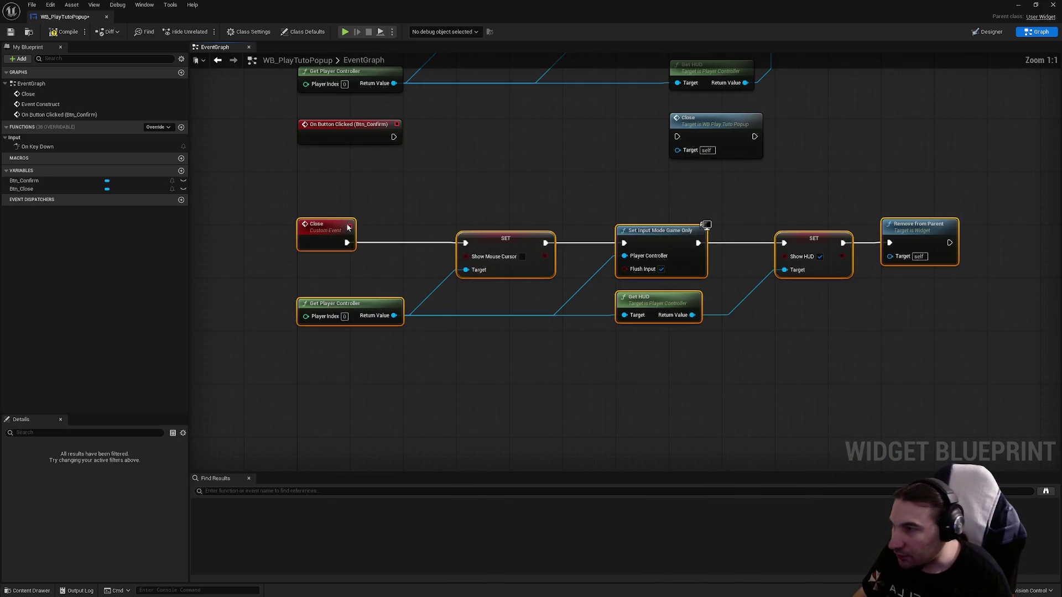
{"action": "mouse_move", "coordinate": [348, 227]}
{"action": "left_mouse_down"}
{"action": "mouse_move", "coordinate": [358, 363]}
{"action": "mouse_move", "coordinate": [347, 390]}
{"action": "left_mouse_up"}
{"action": "left_click", "coordinate": [422, 344]}
{"action": "left_click_drag", "start_coordinate": [422, 343], "coordinate": [399, 138]}
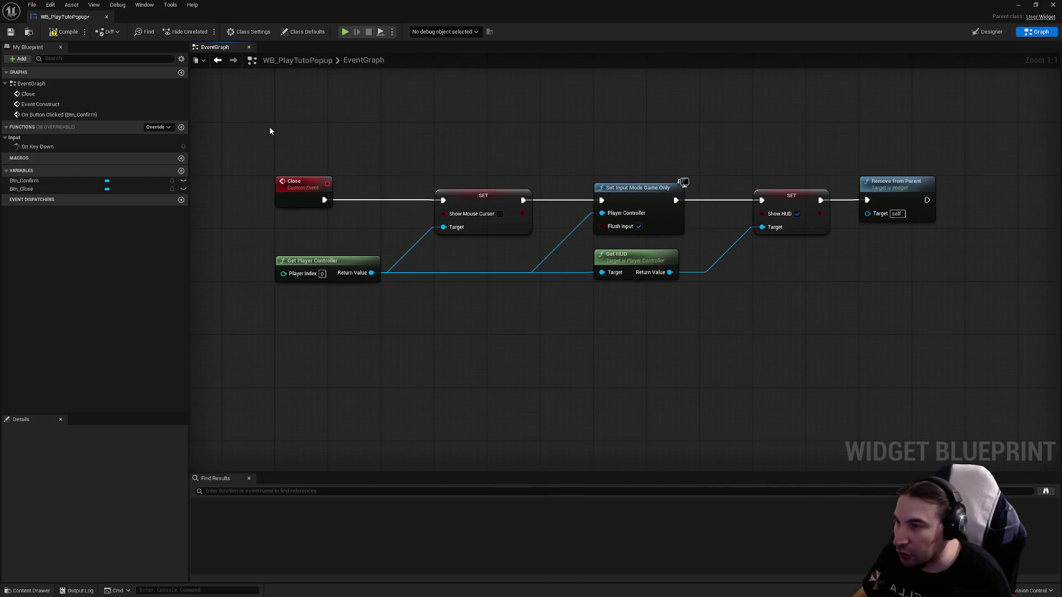
- Inspect the Close chain's event, Show Mouse Cursor, Get Player Controller, Set Input Mode and Get HUD nodes
{"action": "left_click_drag", "start_coordinate": [270, 130], "coordinate": [369, 224]}
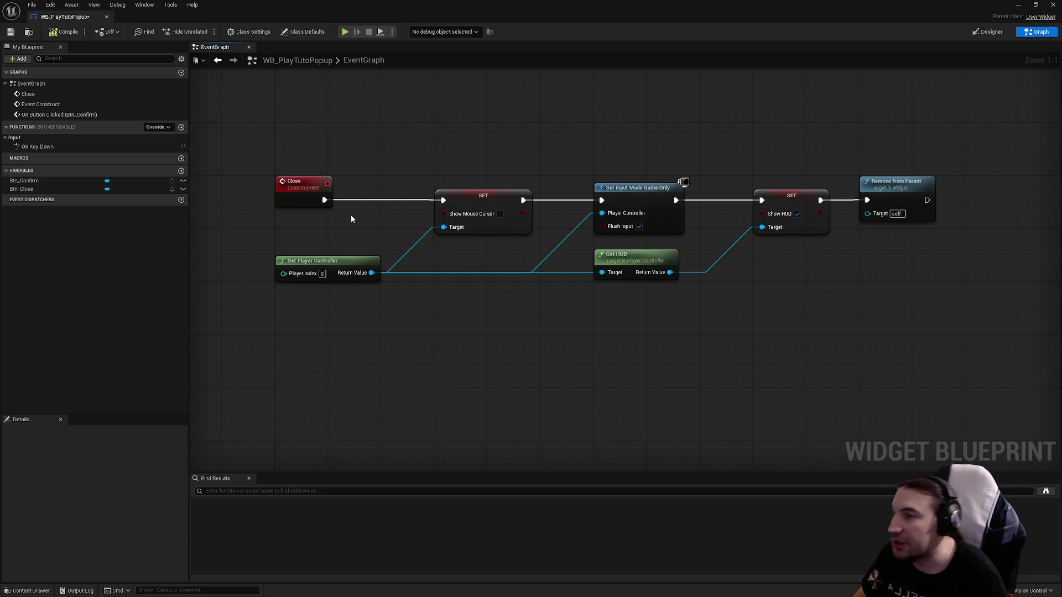
{"action": "left_click_drag", "start_coordinate": [257, 145], "coordinate": [362, 219]}
{"action": "left_click", "coordinate": [487, 224]}
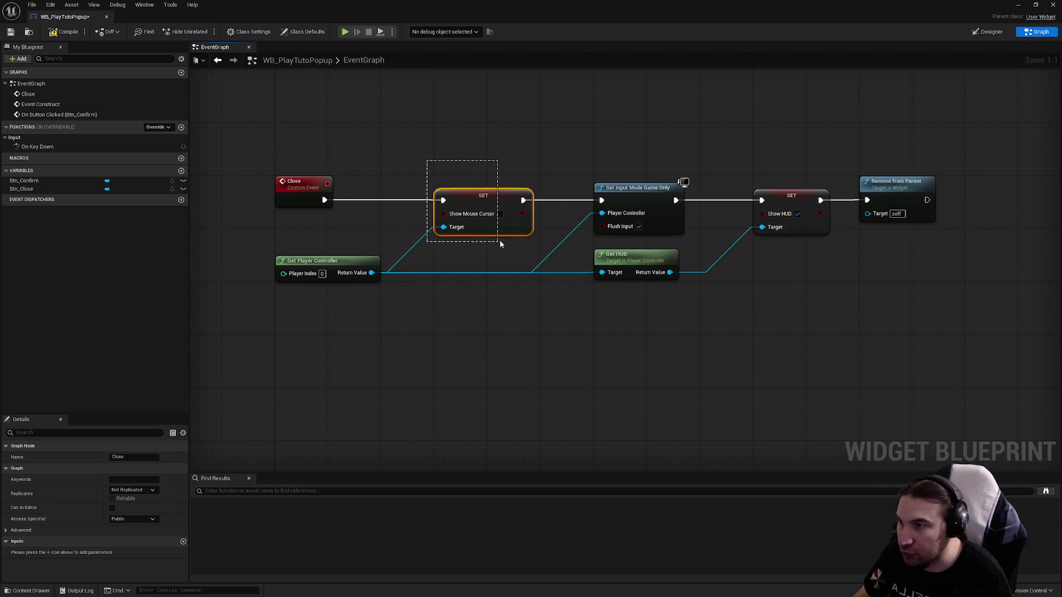
{"action": "left_click", "coordinate": [332, 271]}
{"action": "left_click", "coordinate": [470, 227]}
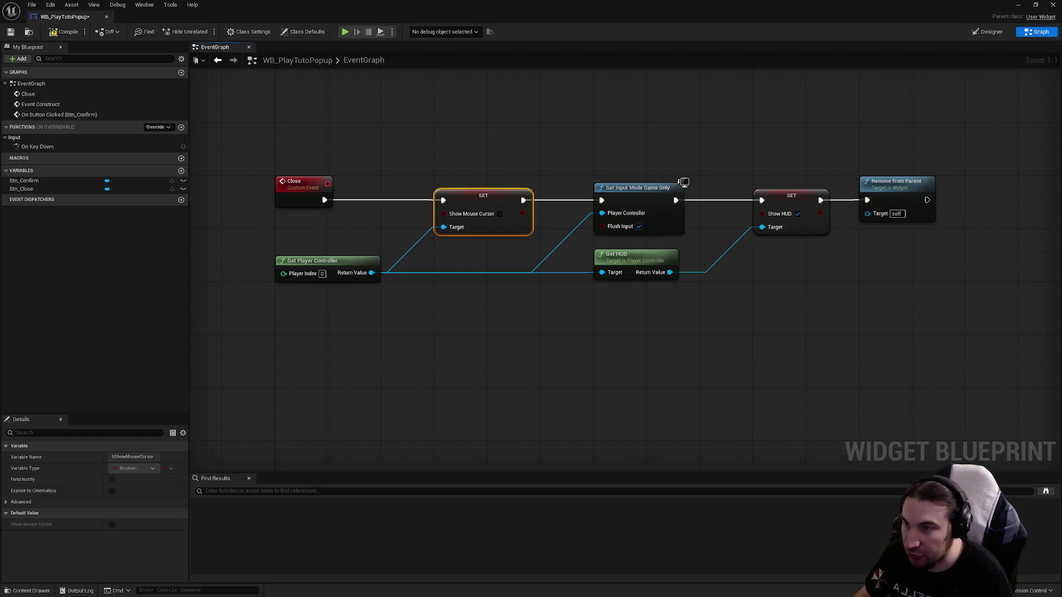
{"action": "left_click_drag", "start_coordinate": [462, 249], "coordinate": [385, 262]}
{"action": "left_click", "coordinate": [553, 203]}
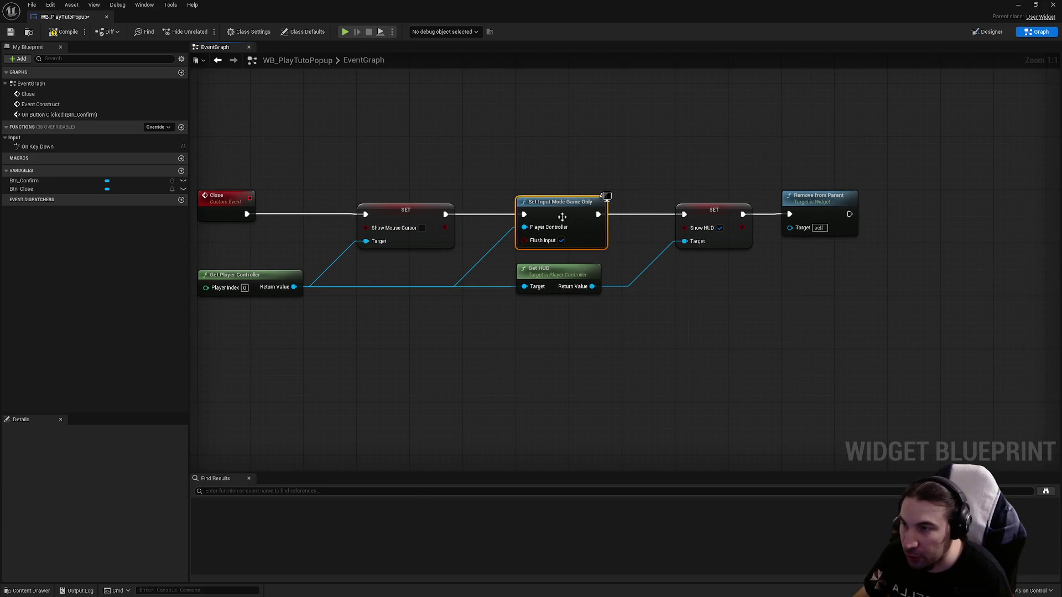
{"action": "mouse_move", "coordinate": [638, 321]}
{"action": "left_mouse_down"}
{"action": "mouse_move", "coordinate": [569, 294]}
{"action": "mouse_move", "coordinate": [589, 277]}
{"action": "left_mouse_up"}
- Check the Show HUD and Remove from Parent nodes, reselect the whole chain, and select Btn_Close
{"action": "left_click_drag", "start_coordinate": [853, 305], "coordinate": [734, 336]}
{"action": "left_click_drag", "start_coordinate": [634, 331], "coordinate": [575, 244]}
{"action": "left_click_drag", "start_coordinate": [813, 320], "coordinate": [647, 195]}
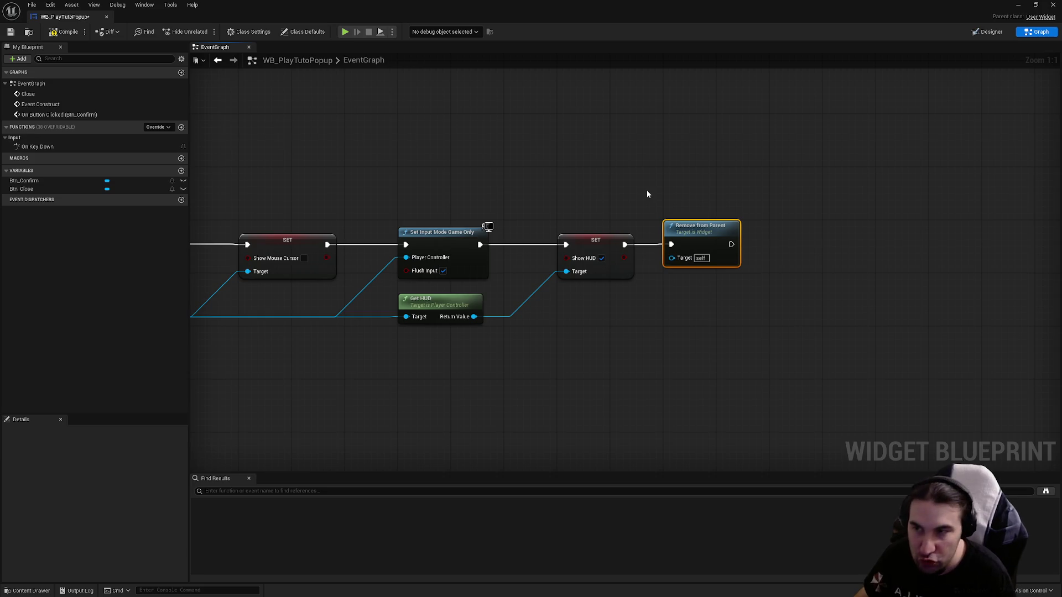
{"action": "scroll", "coordinate": [453, 193], "scroll_direction": "down", "scroll_amount": 3}
{"action": "mouse_move", "coordinate": [300, 184]}
{"action": "left_mouse_down"}
{"action": "mouse_move", "coordinate": [880, 353]}
{"action": "mouse_move", "coordinate": [606, 155]}
{"action": "mouse_move", "coordinate": [605, 317]}
{"action": "left_mouse_up"}
{"action": "scroll", "coordinate": [426, 201], "scroll_direction": "up", "scroll_amount": 3}
{"action": "left_click_drag", "start_coordinate": [540, 349], "coordinate": [606, 211]}
{"action": "left_click", "coordinate": [29, 189]}
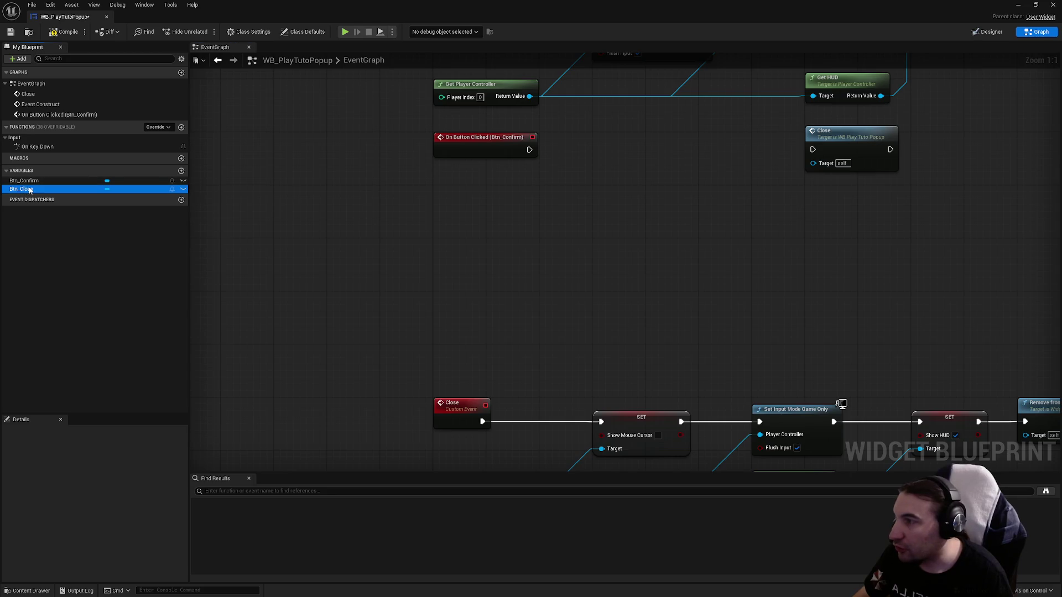
- Add Btn_Close's On Button Clicked event, arrange it beside the Close call, and restore the editor window
{"action": "left_click", "coordinate": [106, 526]}
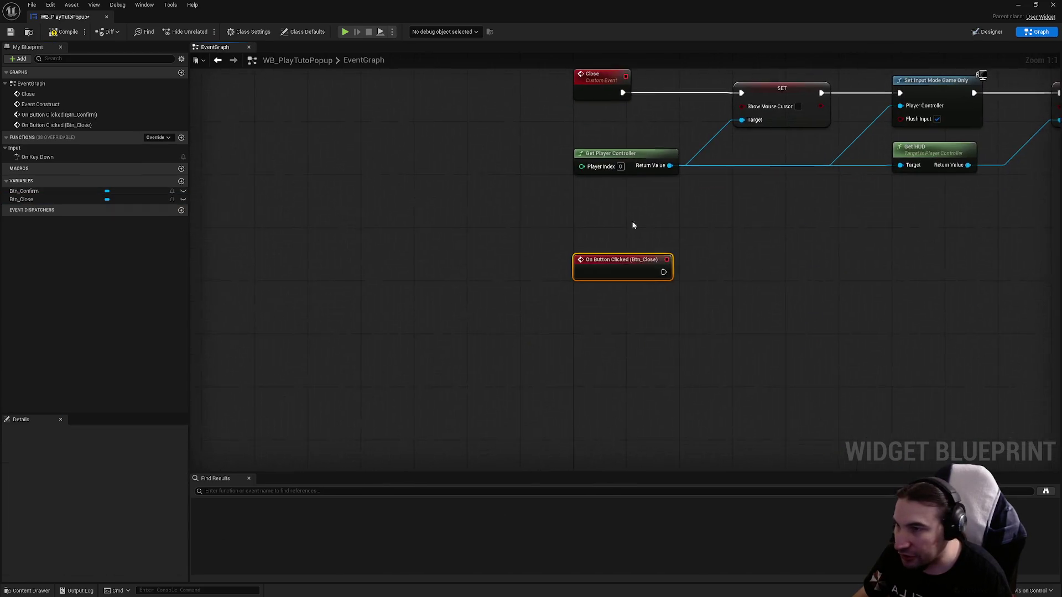
{"action": "scroll", "coordinate": [612, 280], "scroll_direction": "down", "scroll_amount": 2}
{"action": "mouse_move", "coordinate": [612, 280]}
{"action": "left_mouse_down"}
{"action": "mouse_move", "coordinate": [631, 195]}
{"action": "mouse_move", "coordinate": [583, 232]}
{"action": "mouse_move", "coordinate": [529, 230]}
{"action": "left_mouse_up"}
{"action": "scroll", "coordinate": [631, 195], "scroll_direction": "up", "scroll_amount": 3}
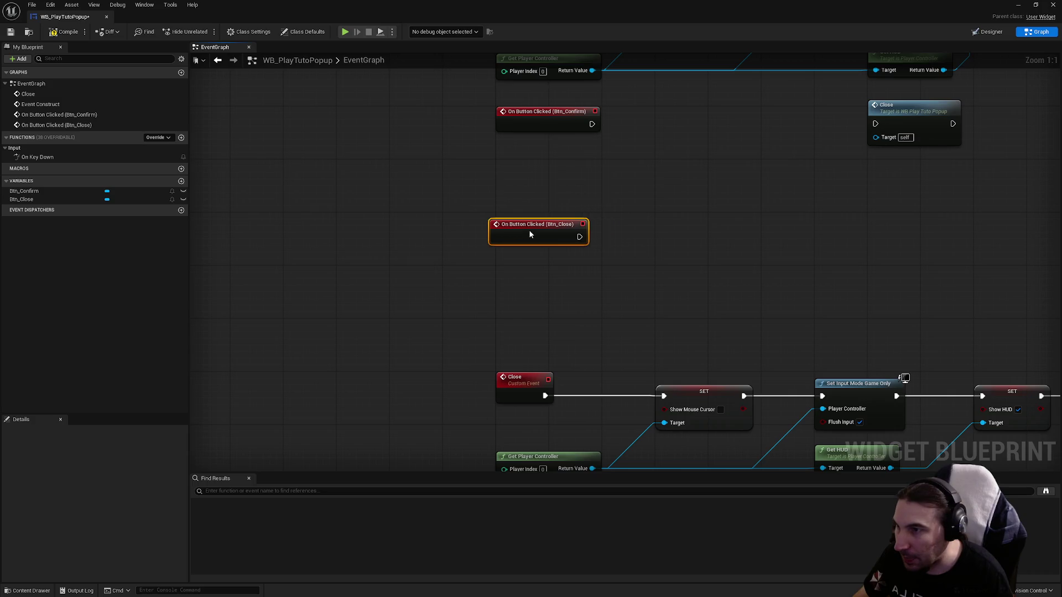
{"action": "mouse_move", "coordinate": [729, 232]}
{"action": "left_mouse_down"}
{"action": "mouse_move", "coordinate": [612, 190]}
{"action": "mouse_move", "coordinate": [481, 209]}
{"action": "left_mouse_up"}
{"action": "mouse_move", "coordinate": [650, 98]}
{"action": "left_mouse_down"}
{"action": "mouse_move", "coordinate": [663, 237]}
{"action": "mouse_move", "coordinate": [641, 204]}
{"action": "left_mouse_up"}
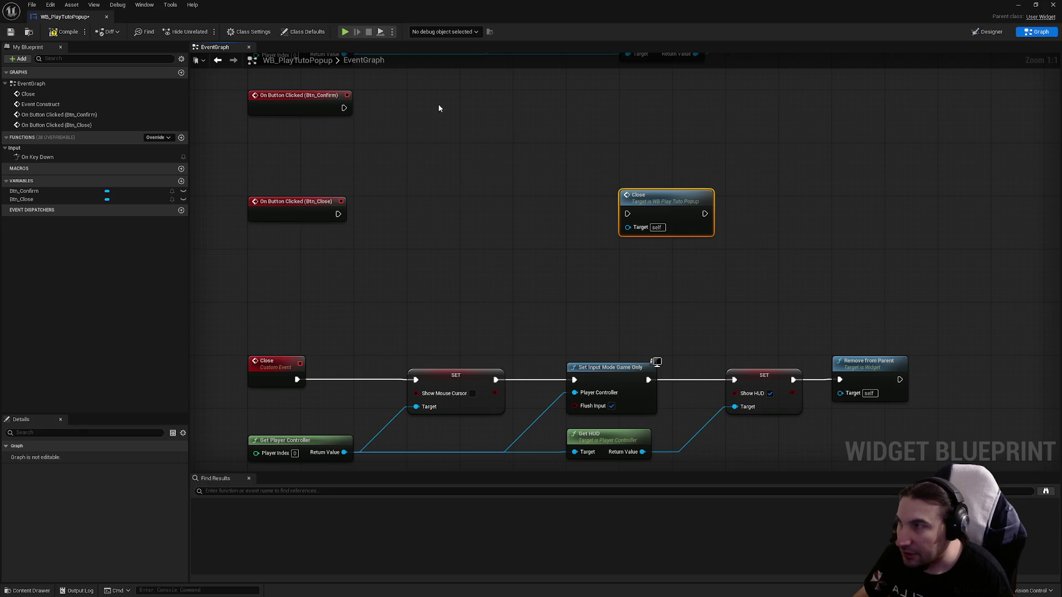
{"action": "mouse_move", "coordinate": [420, 8]}
{"action": "left_mouse_down"}
{"action": "mouse_move", "coordinate": [404, 11]}
{"action": "mouse_move", "coordinate": [453, 35]}
{"action": "mouse_move", "coordinate": [434, 35]}
{"action": "left_mouse_up"}
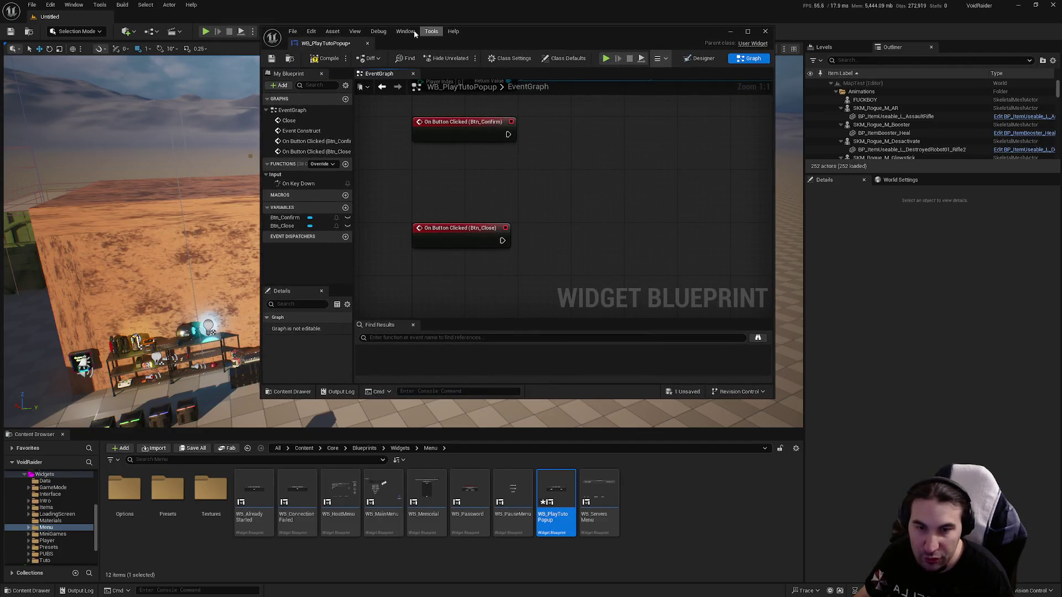
- Save the popup and open WB_MainMenu's Designer, briefly opening WB_HostMenu along the way
{"action": "left_click", "coordinate": [271, 58]}
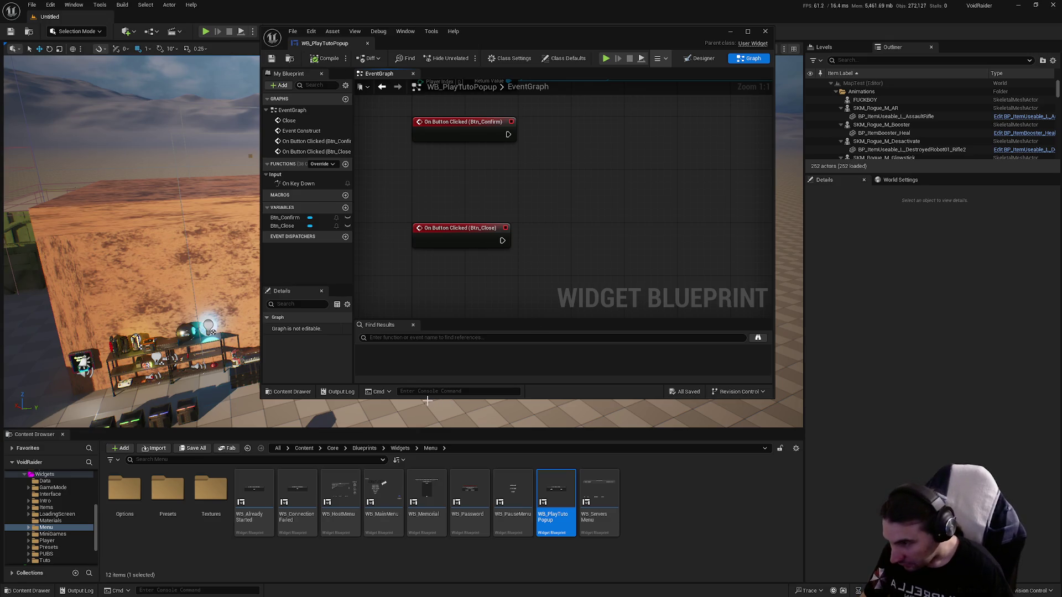
{"action": "double_click", "coordinate": [375, 492]}
{"action": "left_click", "coordinate": [340, 489]}
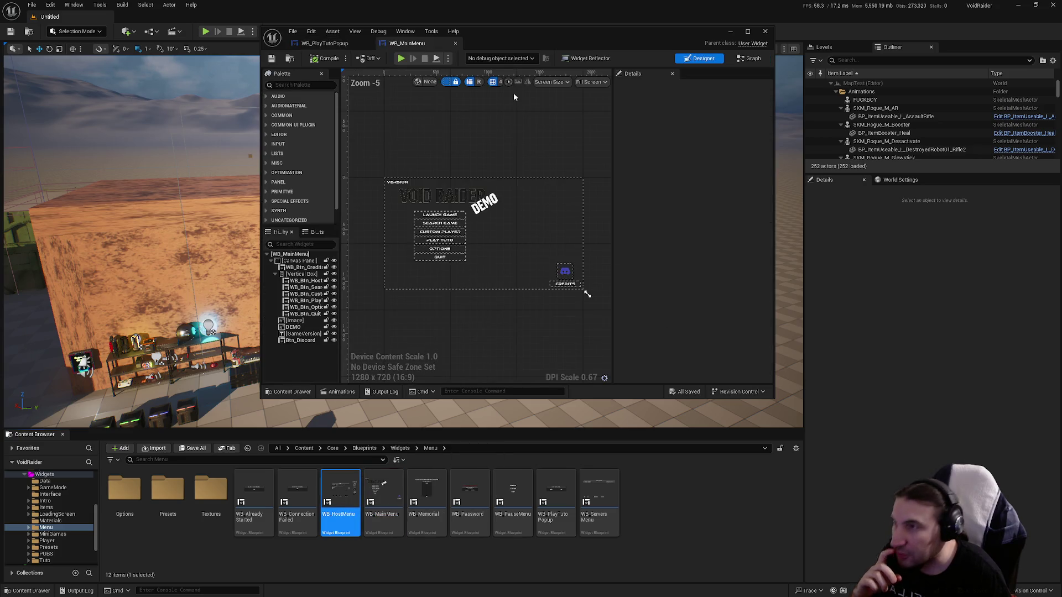
{"action": "double_click", "coordinate": [572, 37]}
{"action": "left_click", "coordinate": [166, 18]}
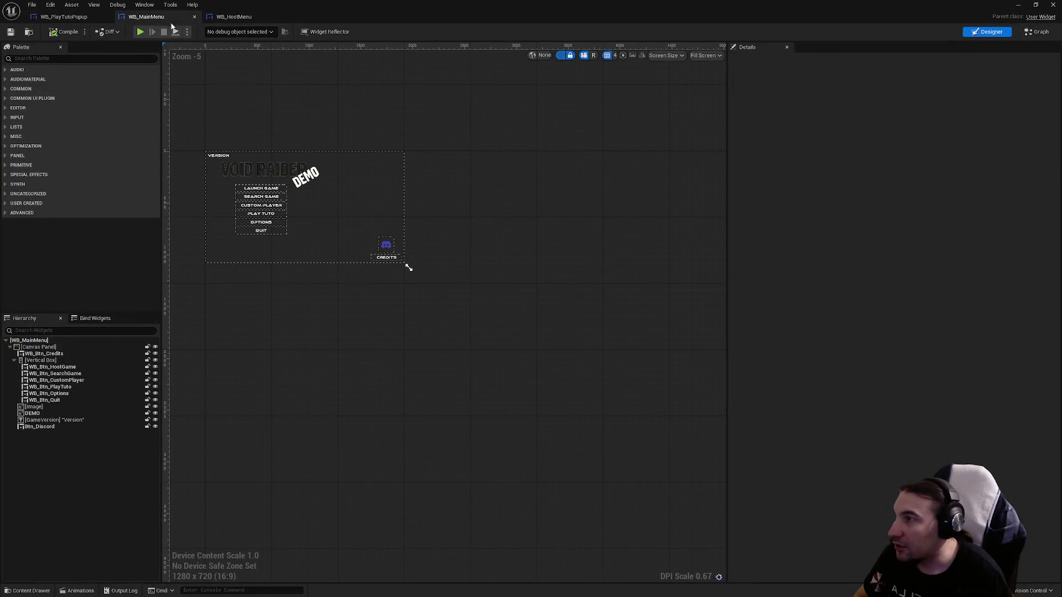
{"action": "scroll", "coordinate": [379, 213], "scroll_direction": "up", "scroll_amount": 9}
{"action": "scroll", "coordinate": [379, 214], "scroll_direction": "down", "scroll_amount": 2}
- Review the Launch Game button's click logic and the DEMOVersion event chain in the graph
{"action": "left_click", "coordinate": [427, 292]}
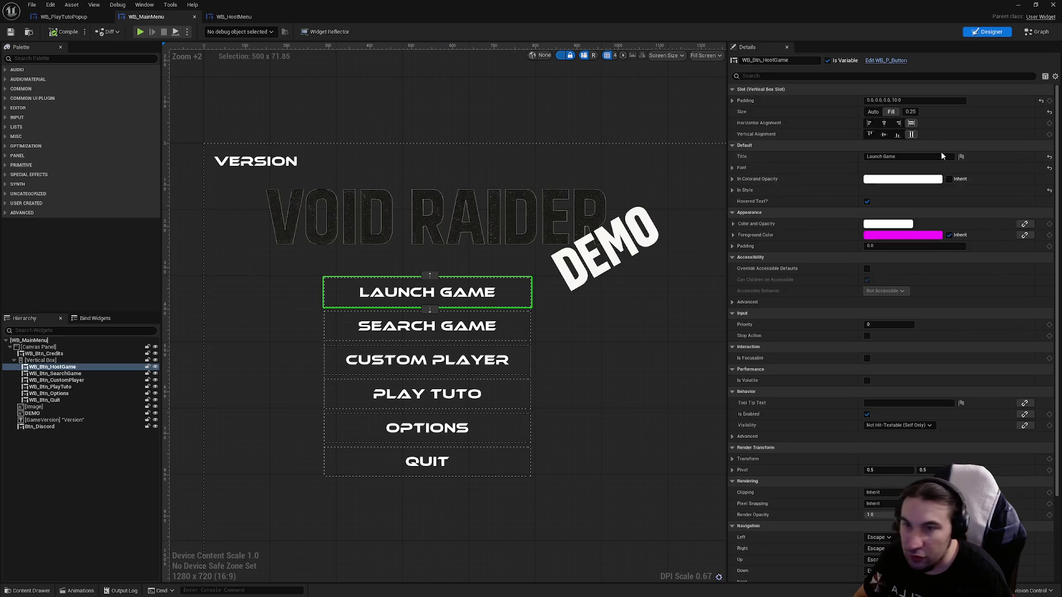
{"action": "scroll", "coordinate": [941, 151], "scroll_direction": "down", "scroll_amount": 5}
{"action": "left_click", "coordinate": [876, 500]}
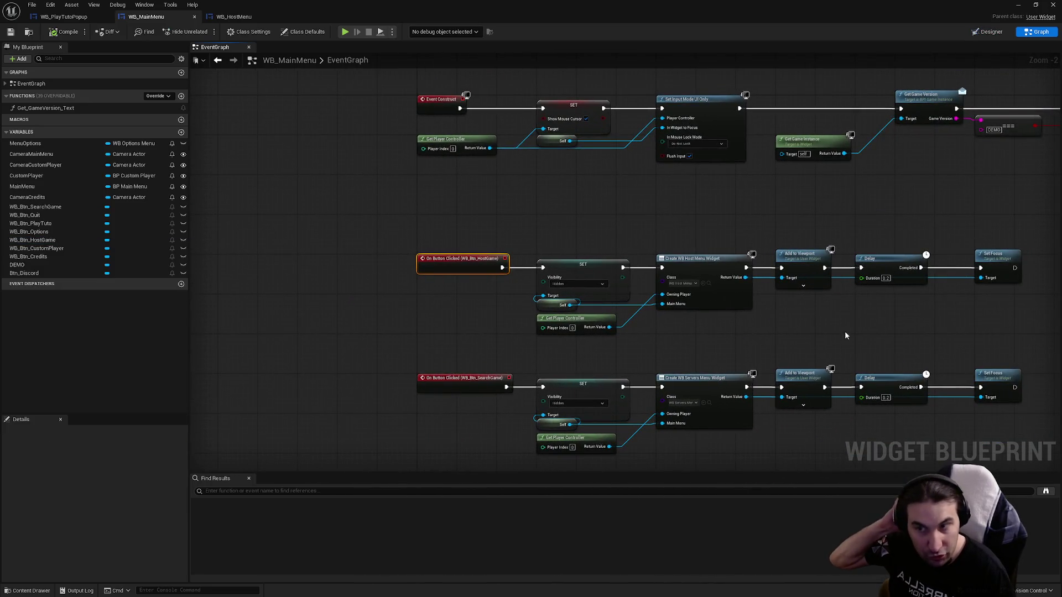
{"action": "mouse_move", "coordinate": [679, 231]}
{"action": "left_mouse_down"}
{"action": "mouse_move", "coordinate": [256, 184]}
{"action": "mouse_move", "coordinate": [516, 282]}
{"action": "left_mouse_up"}
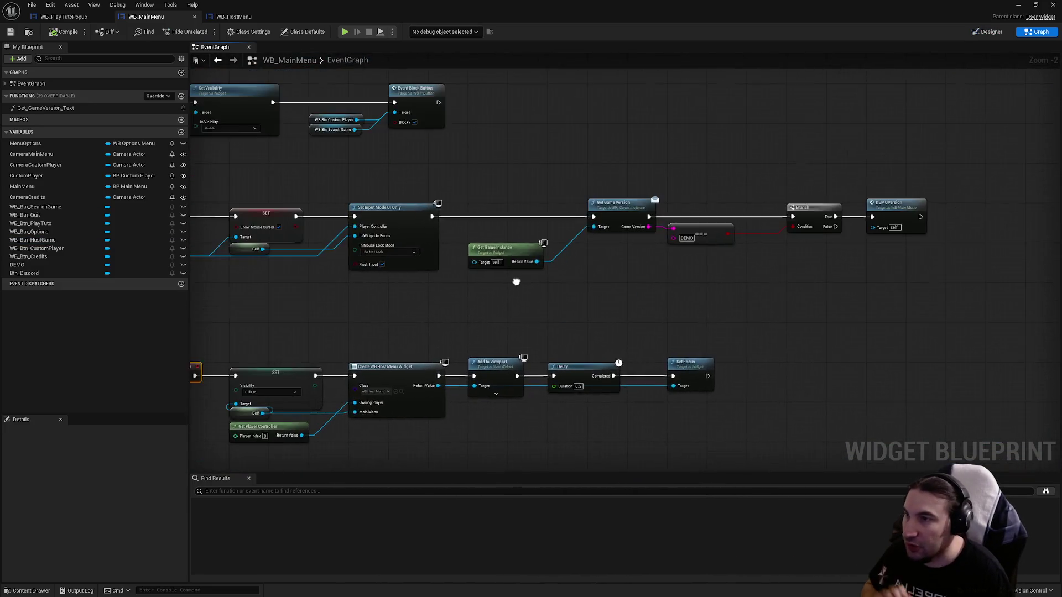
{"action": "mouse_move", "coordinate": [443, 109]}
{"action": "left_mouse_down"}
{"action": "mouse_move", "coordinate": [536, 180]}
{"action": "mouse_move", "coordinate": [574, 193]}
{"action": "left_mouse_up"}
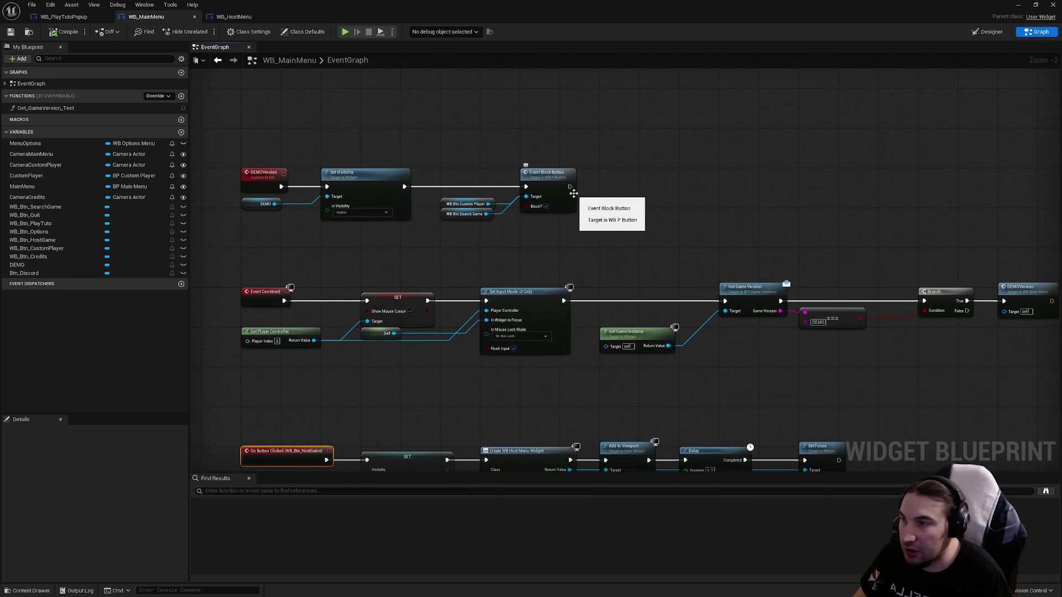
{"action": "double_click", "coordinate": [387, 16]}
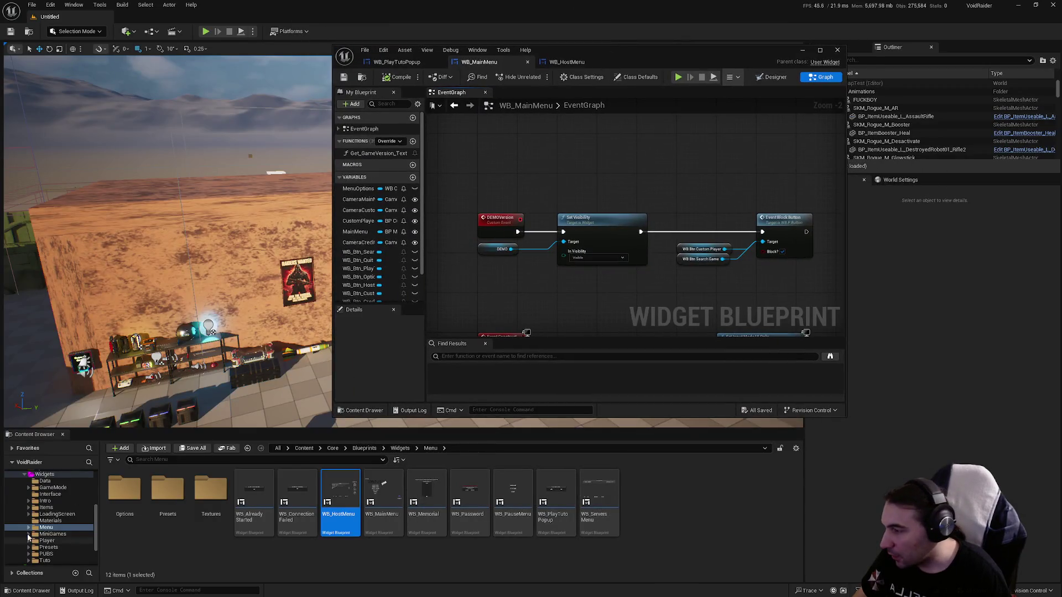
- Browse Blueprints > Systems > GameSave and open BP_UserSettings full-screen
{"action": "left_click", "coordinate": [25, 474]}
{"action": "left_click", "coordinate": [24, 502]}
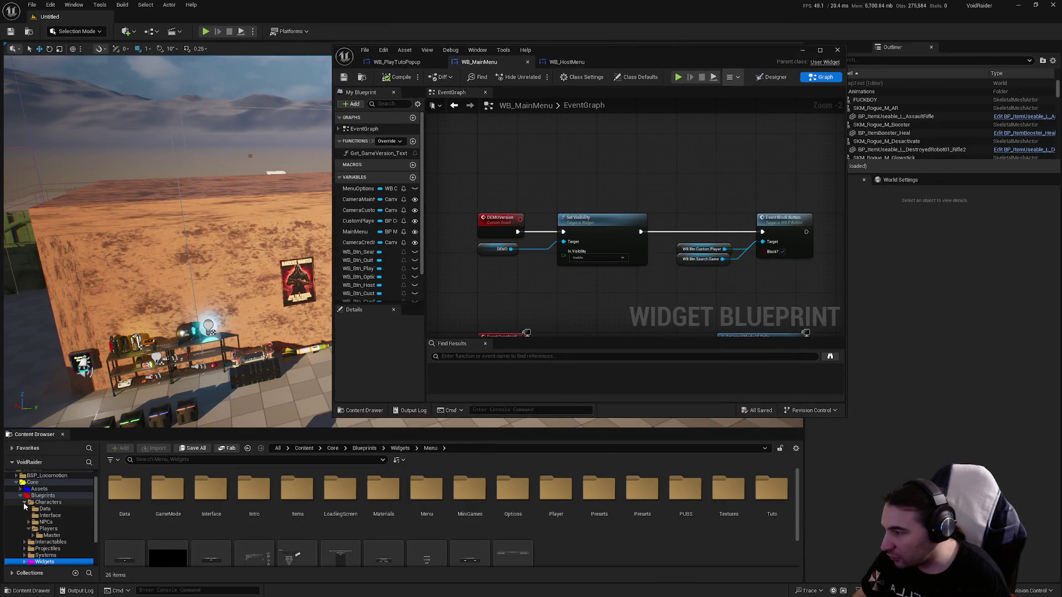
{"action": "left_click", "coordinate": [24, 502]}
{"action": "left_click", "coordinate": [50, 508]}
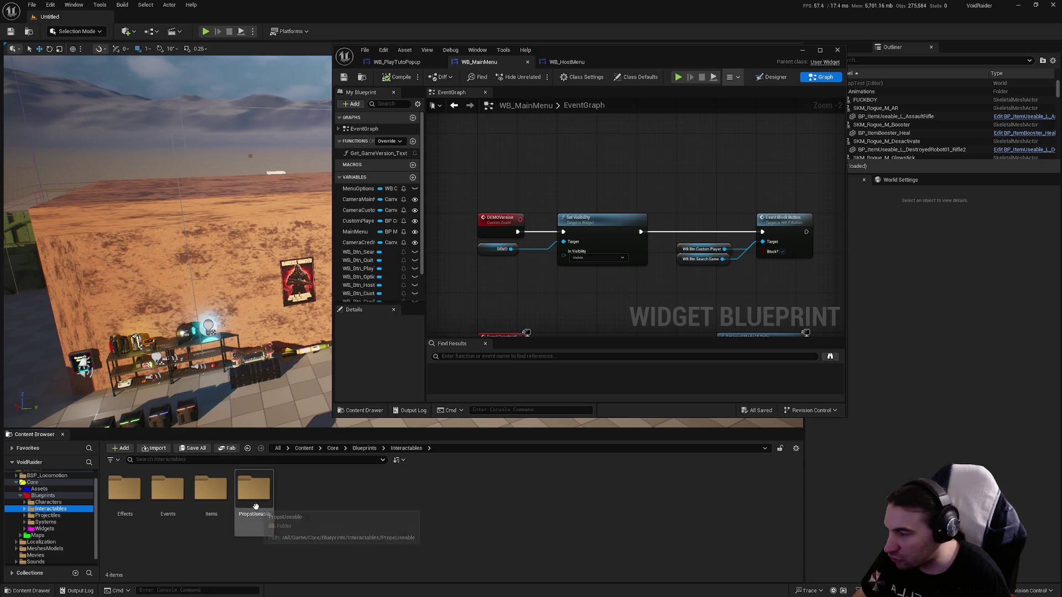
{"action": "left_click", "coordinate": [46, 522]}
{"action": "double_click", "coordinate": [199, 498]}
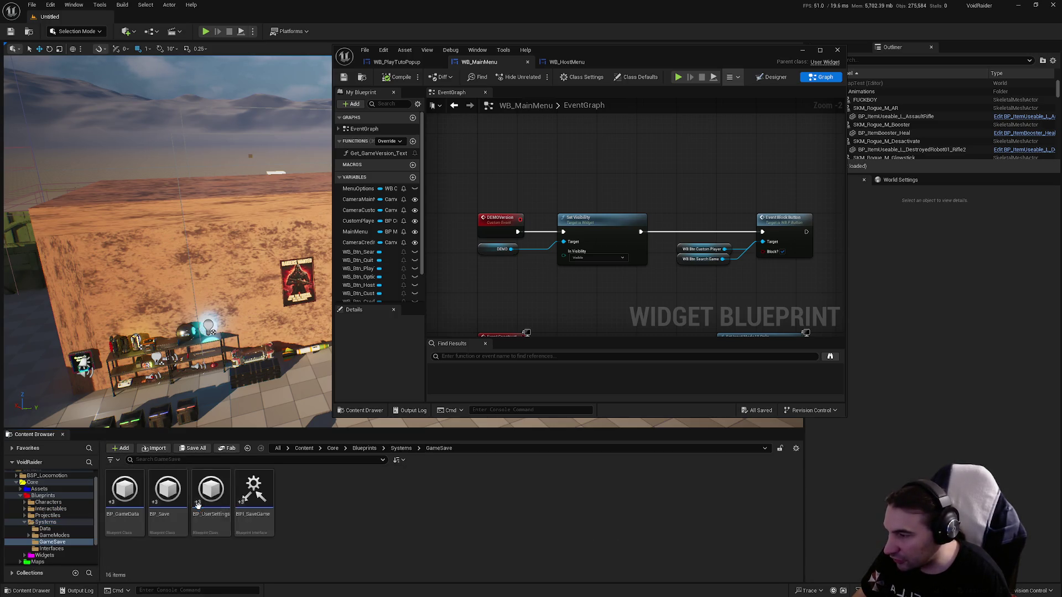
{"action": "left_click", "coordinate": [197, 520]}
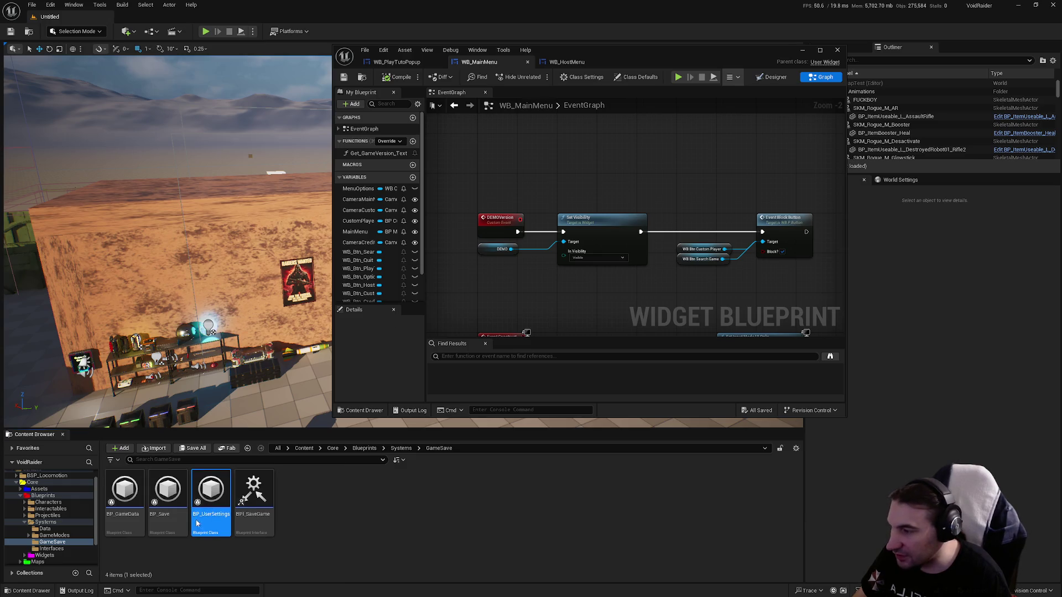
{"action": "double_click", "coordinate": [196, 523]}
{"action": "double_click", "coordinate": [757, 64]}
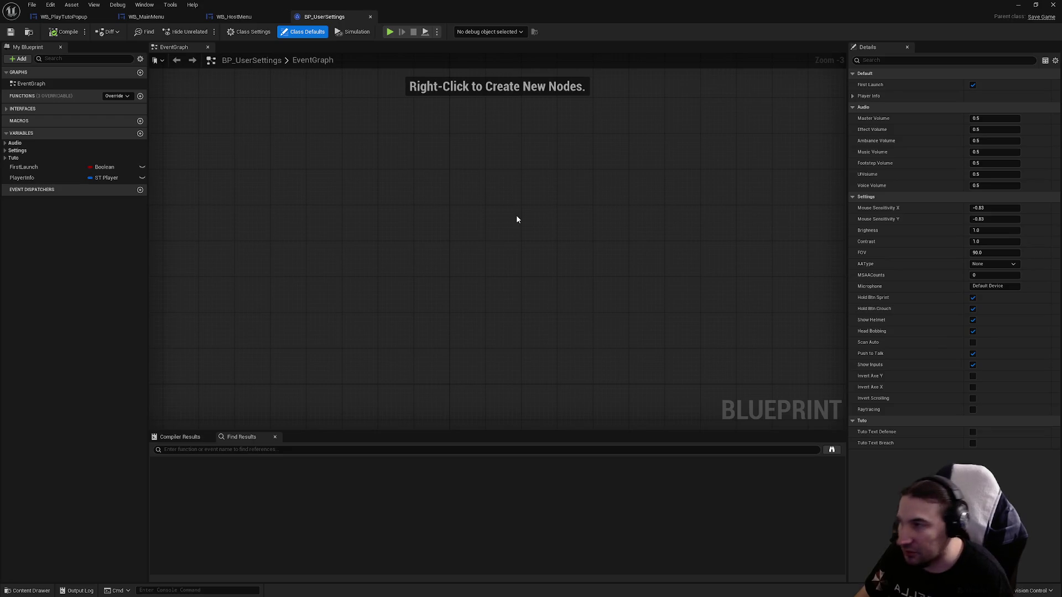
- Inspect the FirstLaunch Boolean's details and run Find References on it, which finds nothing
{"action": "left_click", "coordinate": [51, 166]}
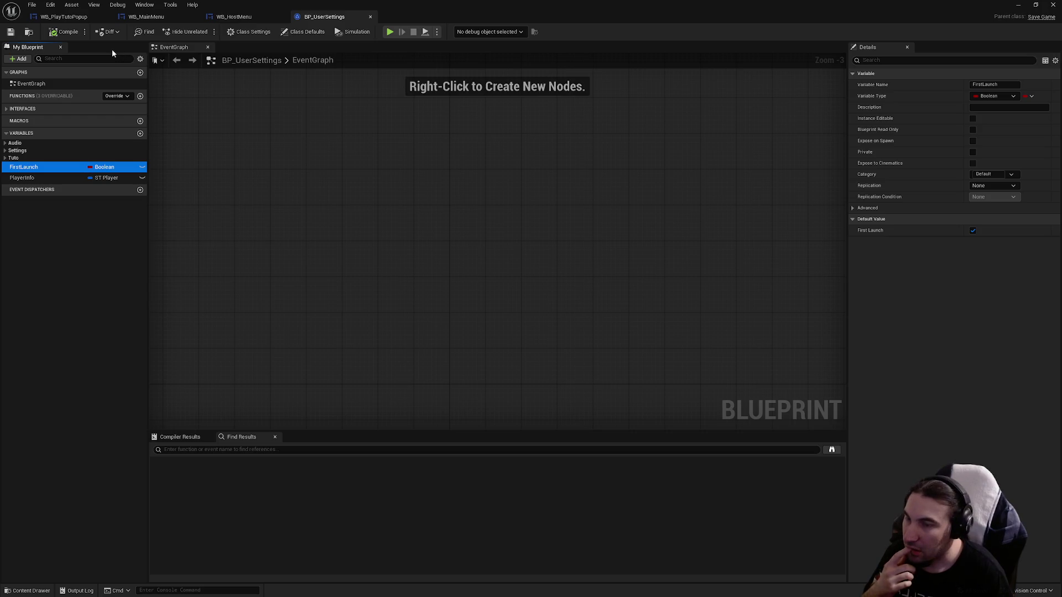
{"action": "scroll", "coordinate": [400, 197], "scroll_direction": "down", "scroll_amount": 3}
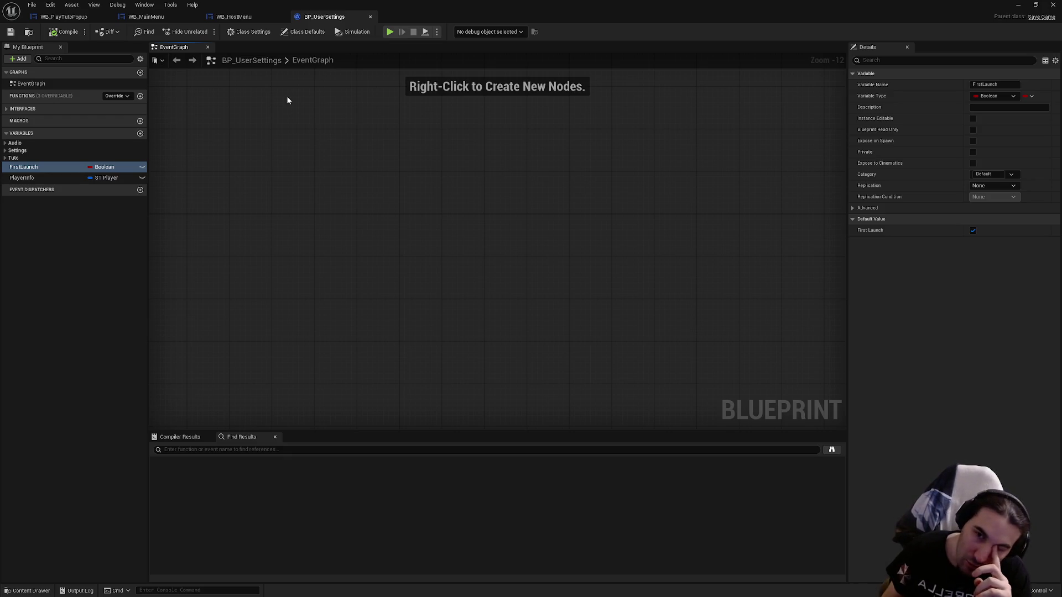
{"action": "right_click", "coordinate": [74, 166]}
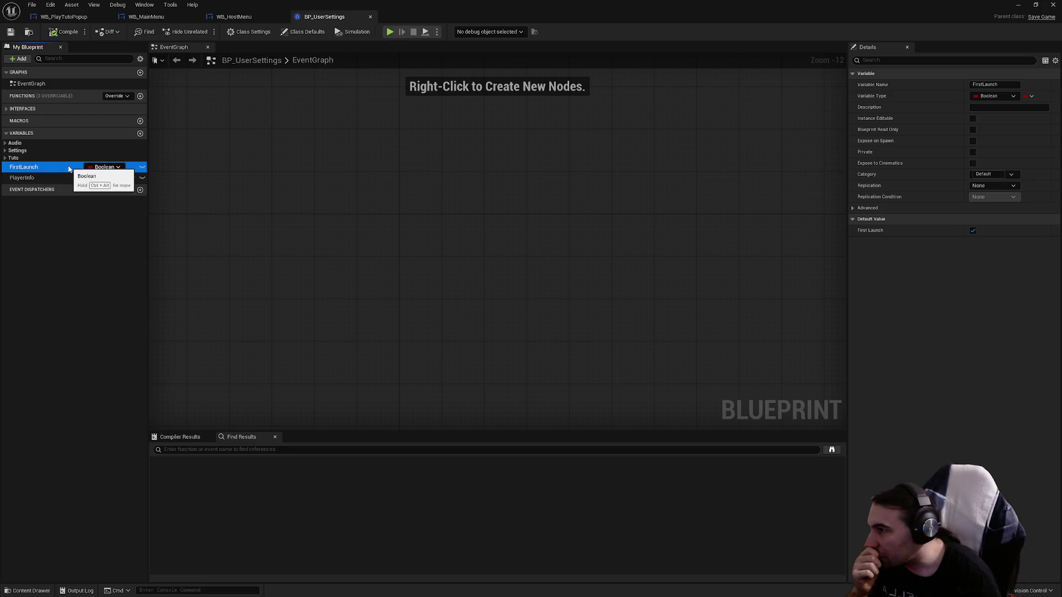
{"action": "mouse_move", "coordinate": [154, 196]}
{"action": "left_click", "coordinate": [187, 217]}
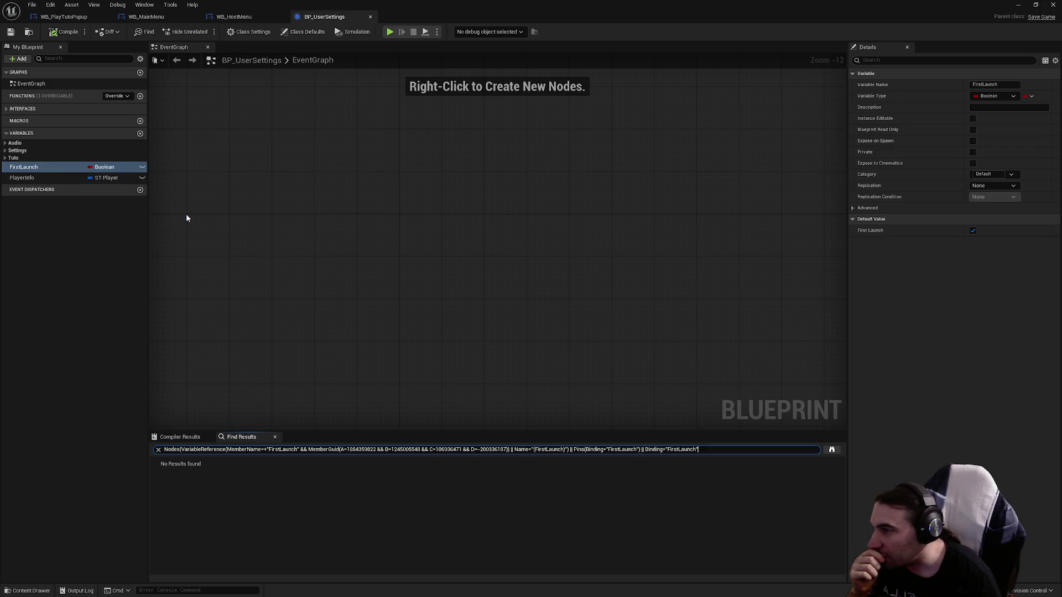
{"action": "right_click", "coordinate": [60, 167]}
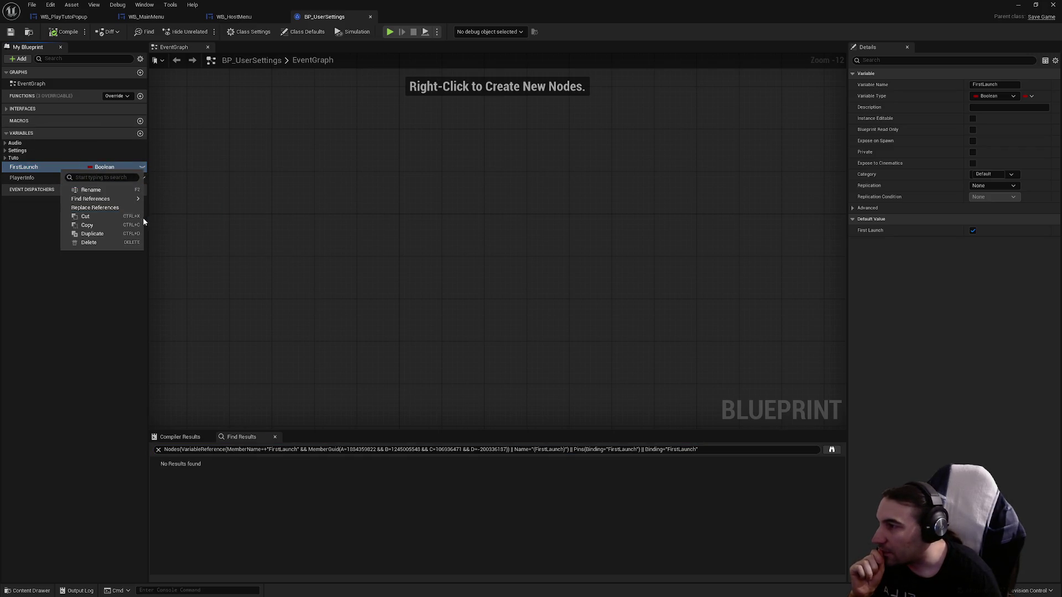
{"action": "mouse_move", "coordinate": [136, 204]}
{"action": "left_click", "coordinate": [188, 229]}
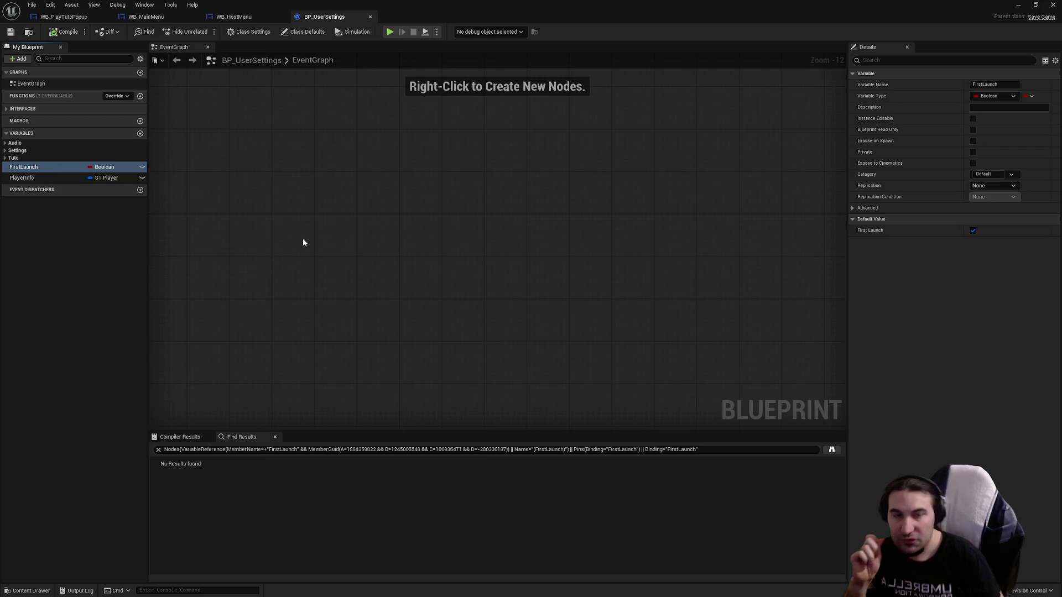
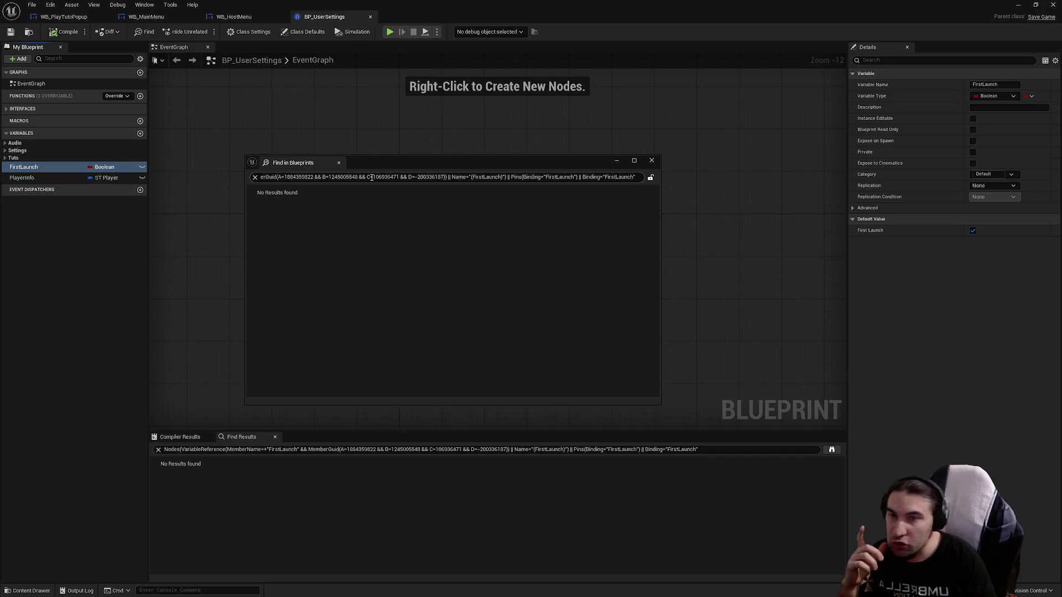
- Close the search results, run Delete Unused Variables to drop Voice Volume and First Launch, and save
{"action": "left_click", "coordinate": [651, 160]}
{"action": "left_click", "coordinate": [50, 5]}
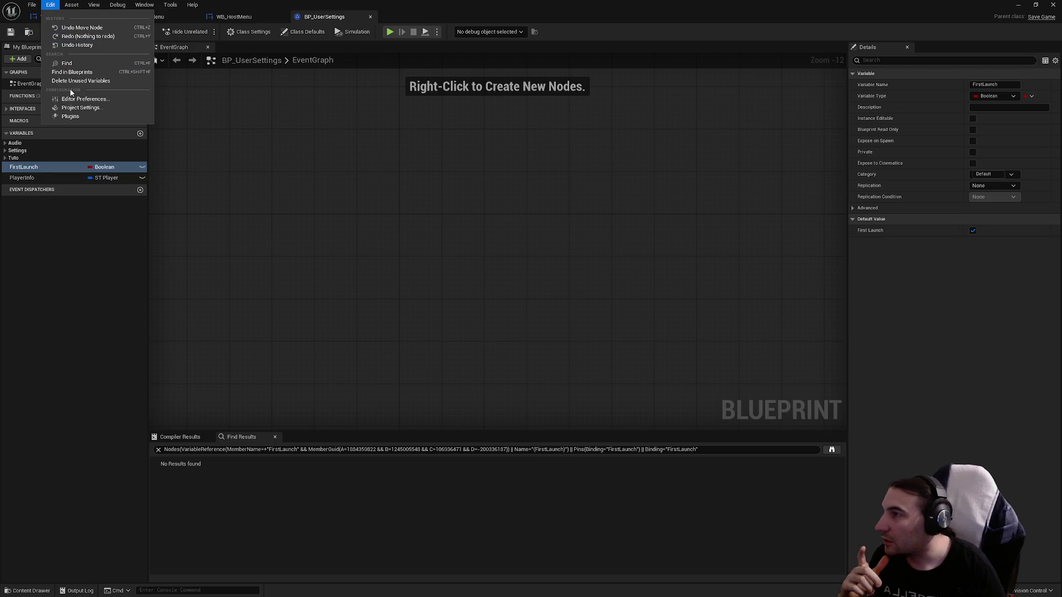
{"action": "left_click", "coordinate": [71, 81]}
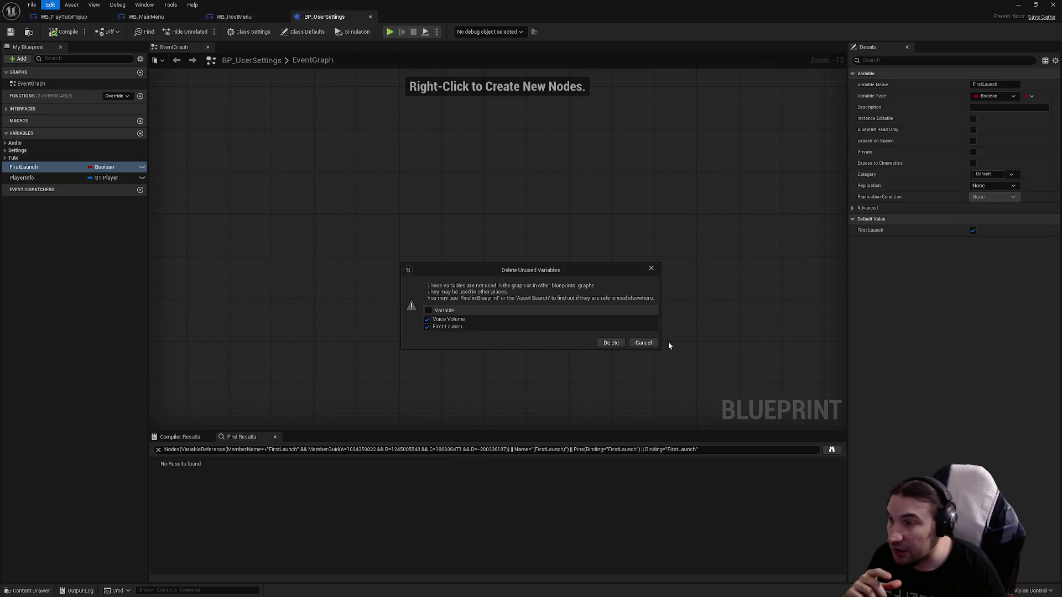
{"action": "left_click", "coordinate": [611, 343]}
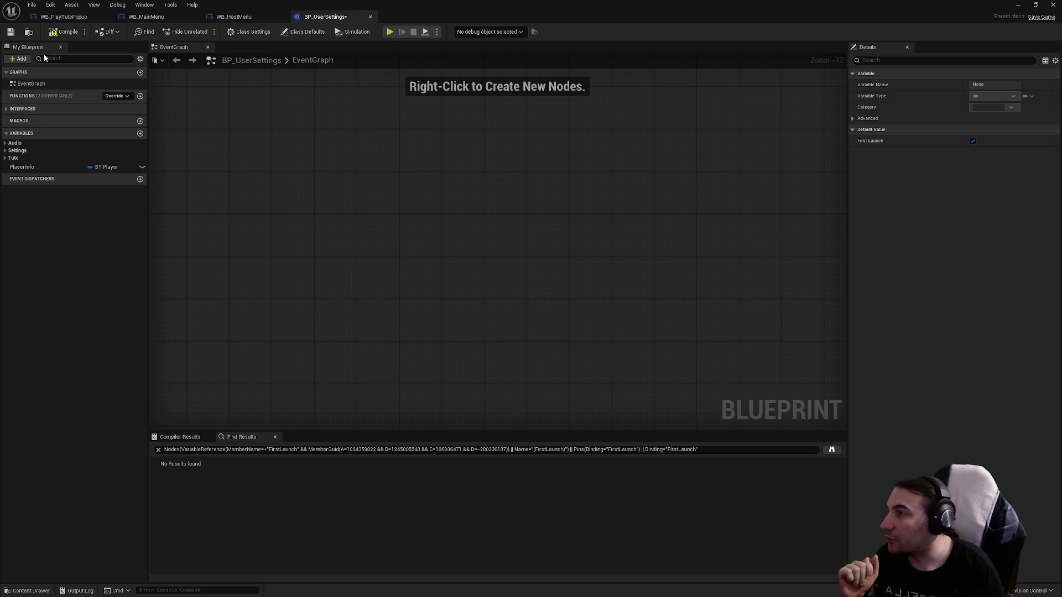
{"action": "left_click", "coordinate": [10, 31]}
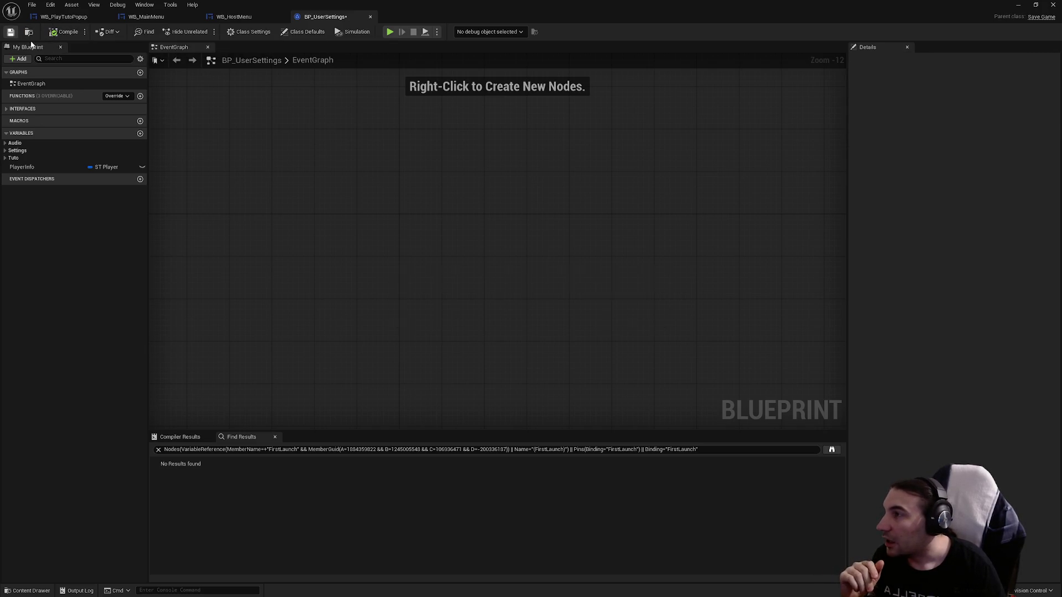
- Create a Boolean variable named bFirstGameLaunch, then compile and save BP_UserSettings
{"action": "left_click", "coordinate": [140, 134]}
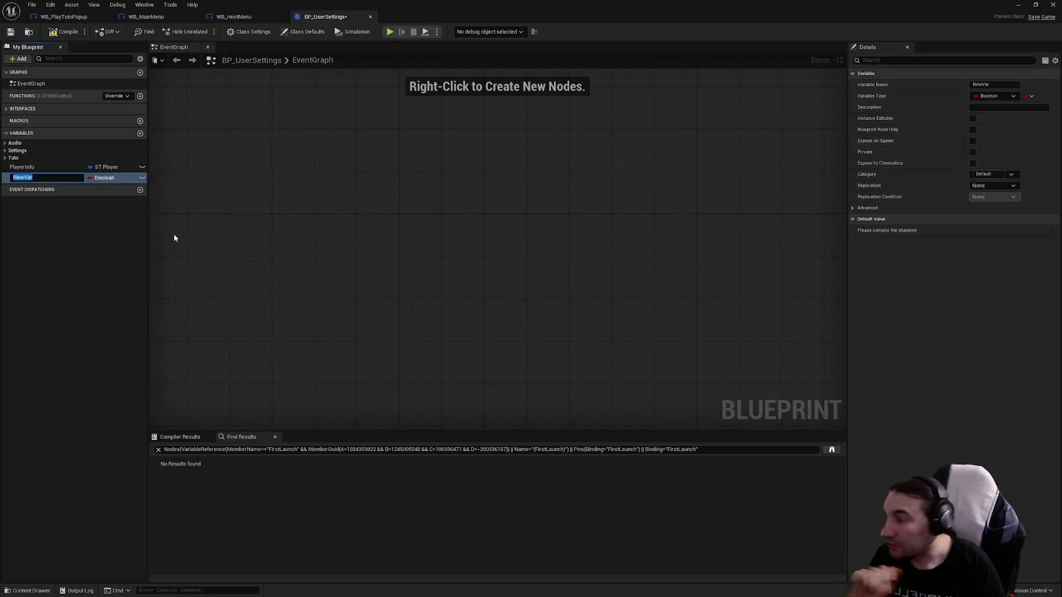
{"action": "type", "text": "b"}
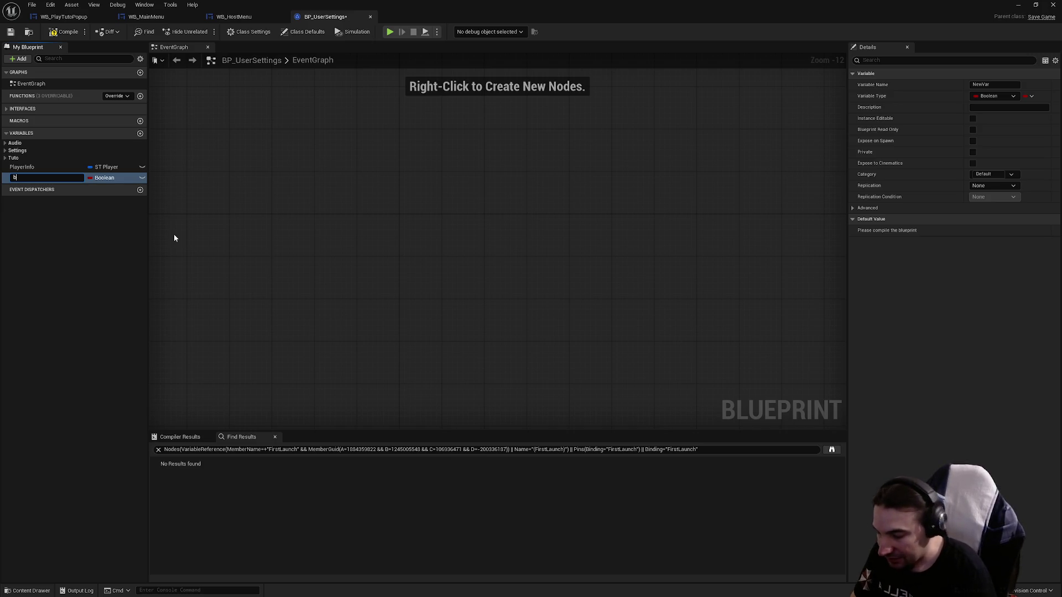
{"action": "type", "text": "FirstGameLaunch"}
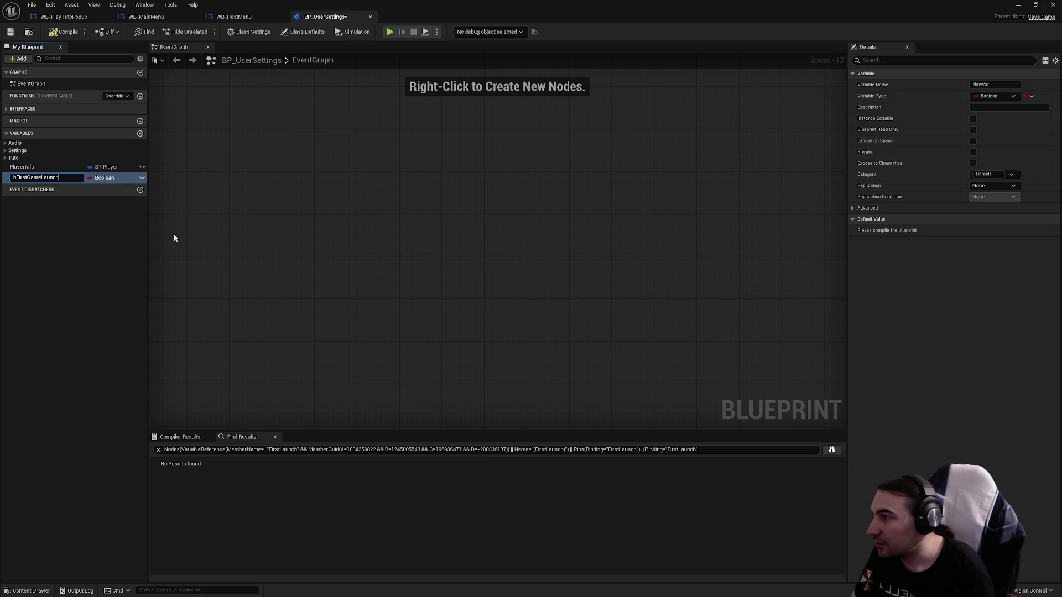
{"action": "key", "text": "Return"}
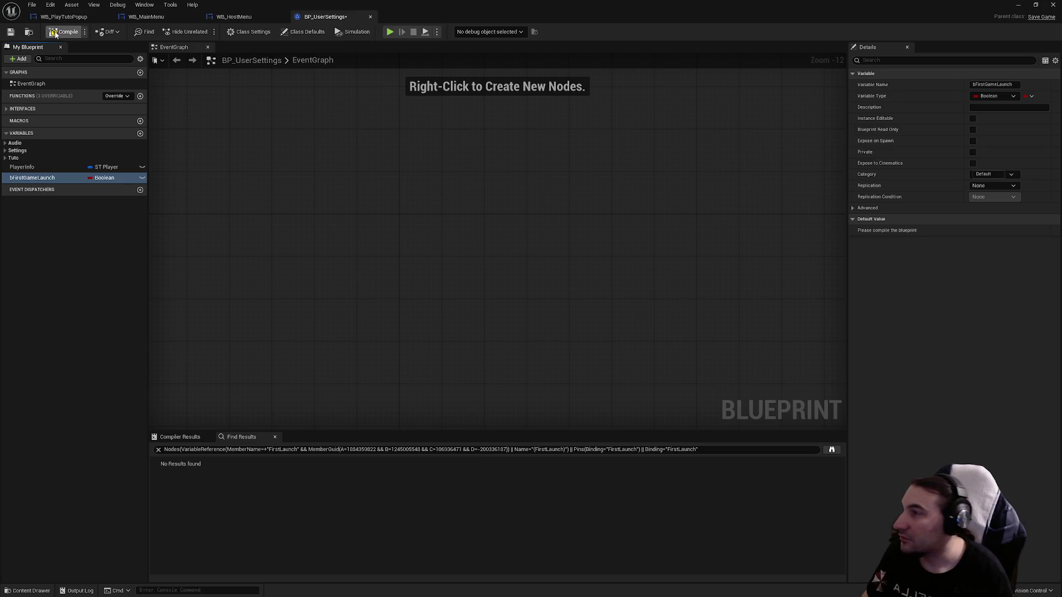
{"action": "left_click", "coordinate": [65, 32]}
{"action": "left_click", "coordinate": [10, 31]}
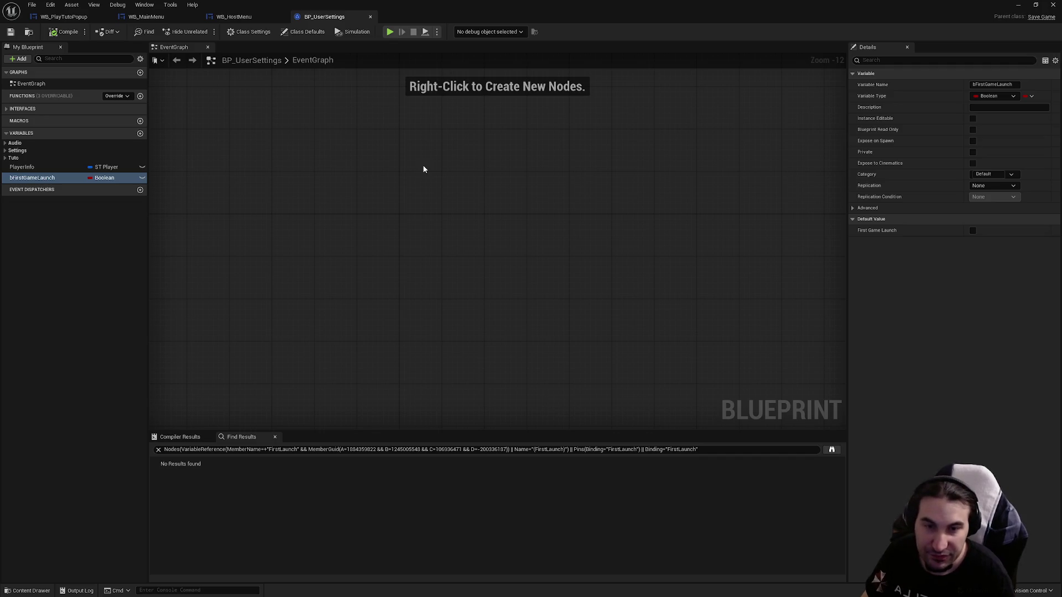
- Enable the SaveGame flag on bFirstGameLaunch under Advanced, then compile and save again
{"action": "left_click", "coordinate": [36, 181]}
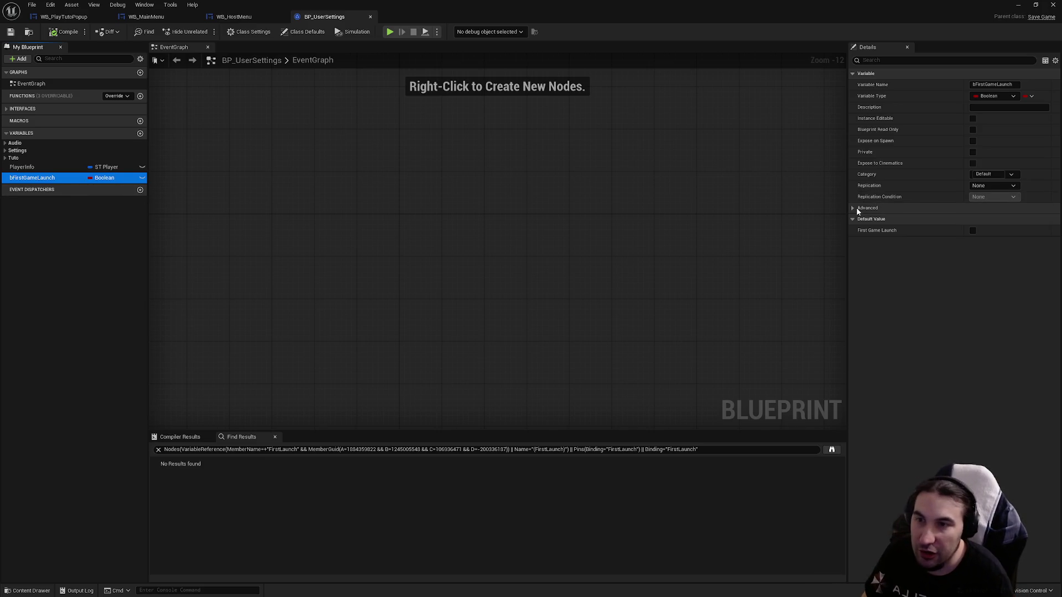
{"action": "left_click", "coordinate": [854, 207]}
{"action": "left_click", "coordinate": [972, 241]}
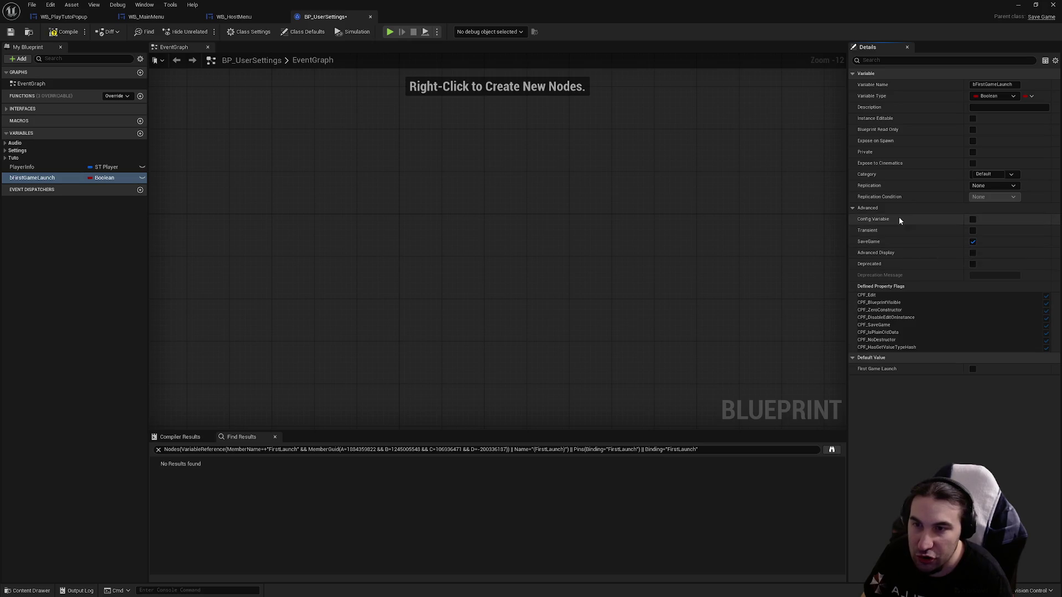
{"action": "left_click", "coordinate": [60, 35]}
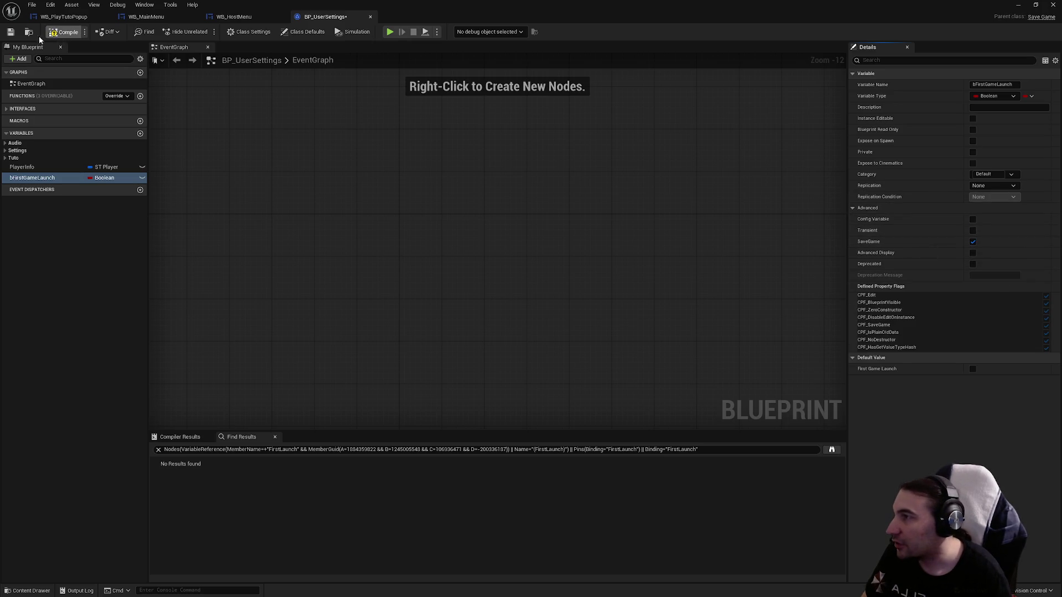
{"action": "left_click", "coordinate": [10, 32]}
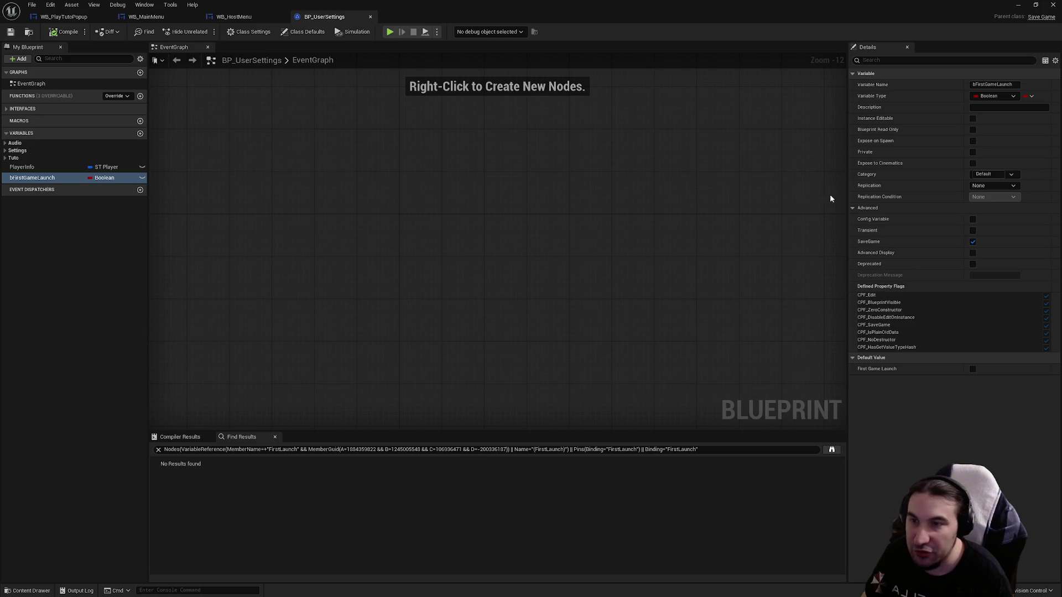
{"action": "left_click", "coordinate": [855, 208]}
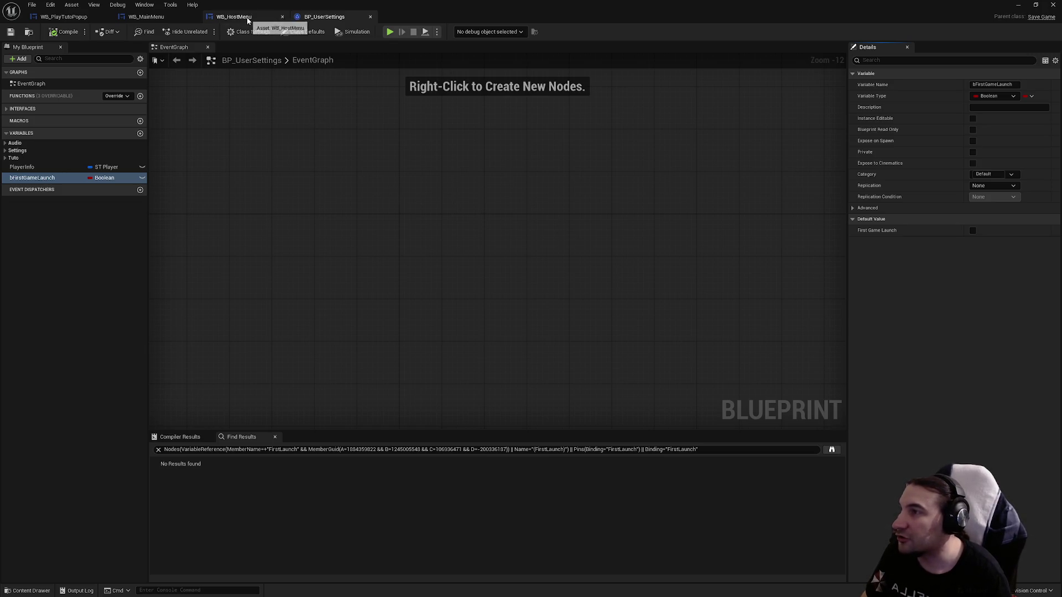
- Switch to WB_MainMenu's event graph and select the On Button Clicked node groups
{"action": "left_click", "coordinate": [162, 14]}
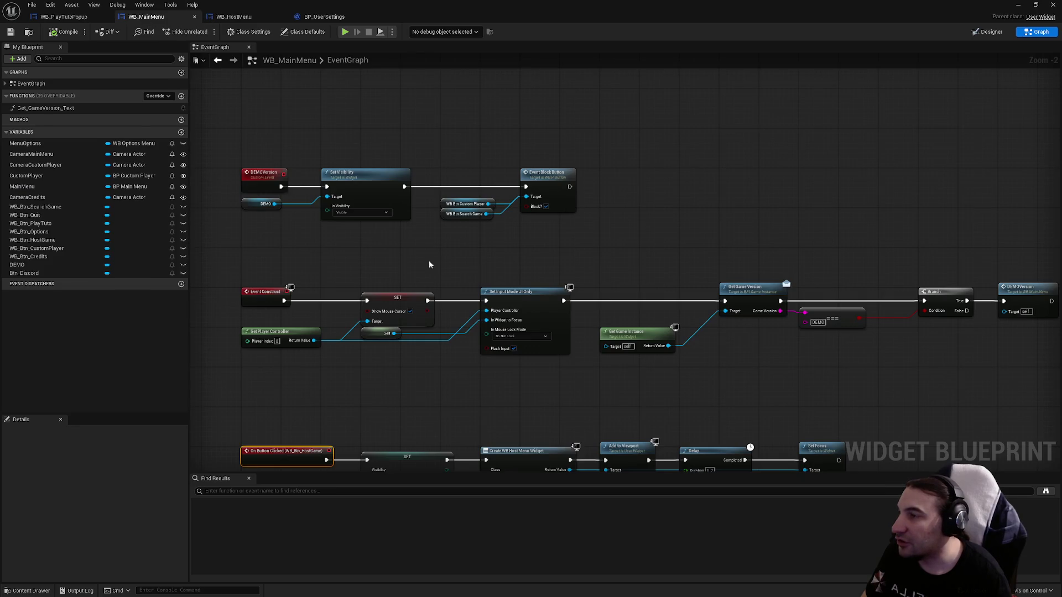
{"action": "left_click_drag", "start_coordinate": [429, 264], "coordinate": [457, 80]}
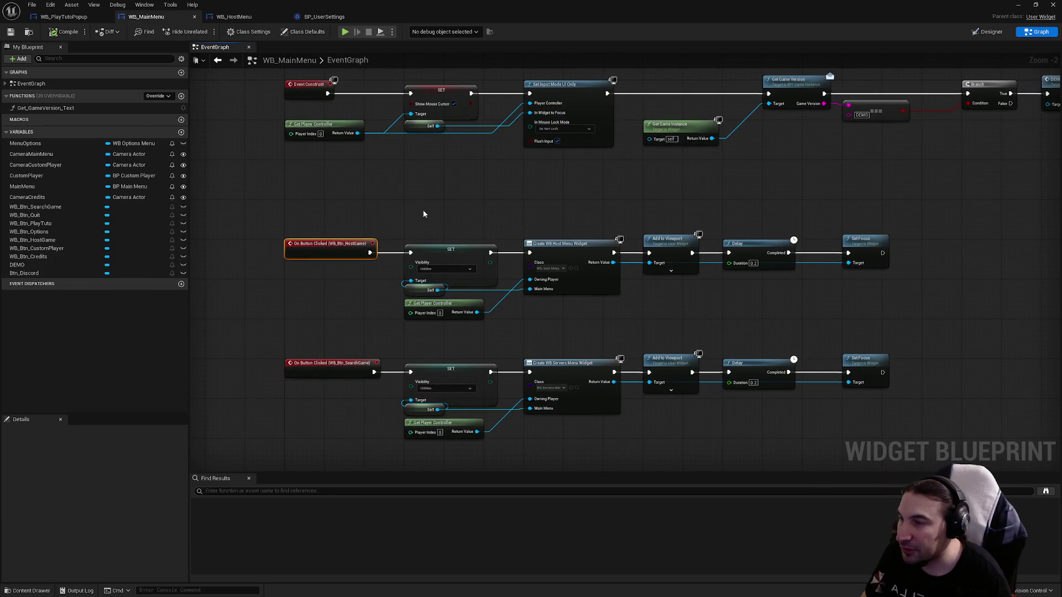
{"action": "left_click_drag", "start_coordinate": [424, 213], "coordinate": [435, 297]}
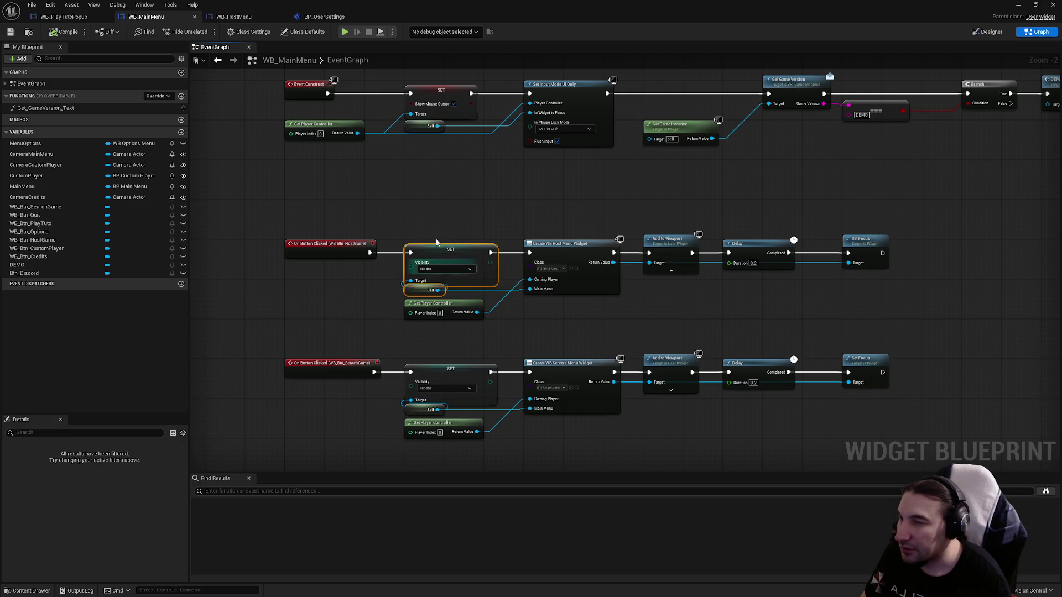
{"action": "left_click_drag", "start_coordinate": [436, 238], "coordinate": [434, 123]}
{"action": "scroll", "coordinate": [326, 128], "scroll_direction": "down", "scroll_amount": 3}
{"action": "left_click_drag", "start_coordinate": [656, 361], "coordinate": [737, 439]}
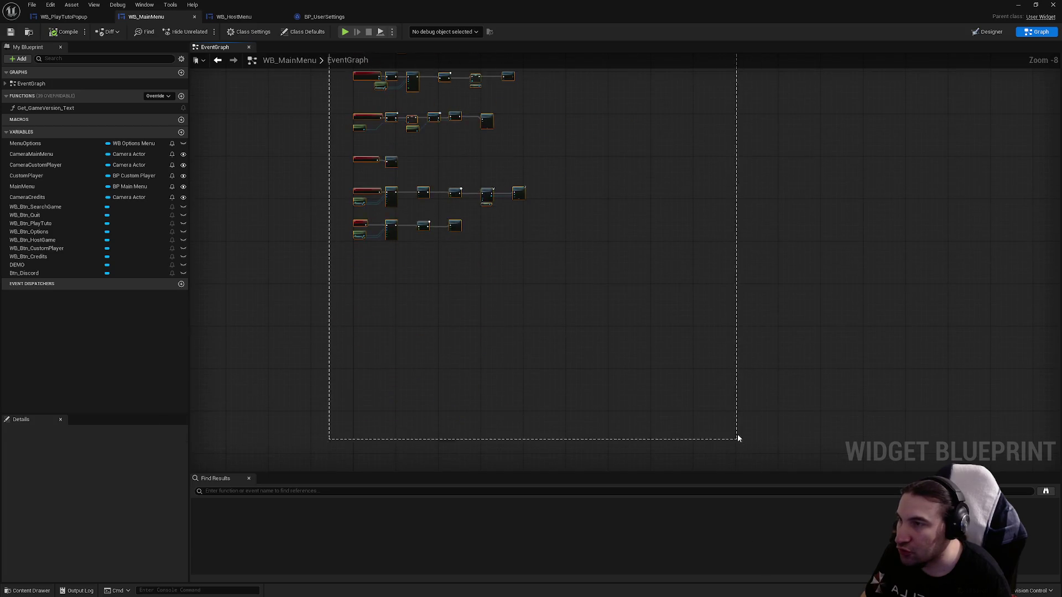
{"action": "scroll", "coordinate": [392, 154], "scroll_direction": "up", "scroll_amount": 9}
- Move the SearchGame group down and shift the HostGame chain right to free space after its event
{"action": "mouse_move", "coordinate": [415, 121]}
{"action": "left_mouse_down"}
{"action": "mouse_move", "coordinate": [429, 246]}
{"action": "mouse_move", "coordinate": [414, 277]}
{"action": "left_mouse_up"}
{"action": "scroll", "coordinate": [493, 241], "scroll_direction": "down", "scroll_amount": 2}
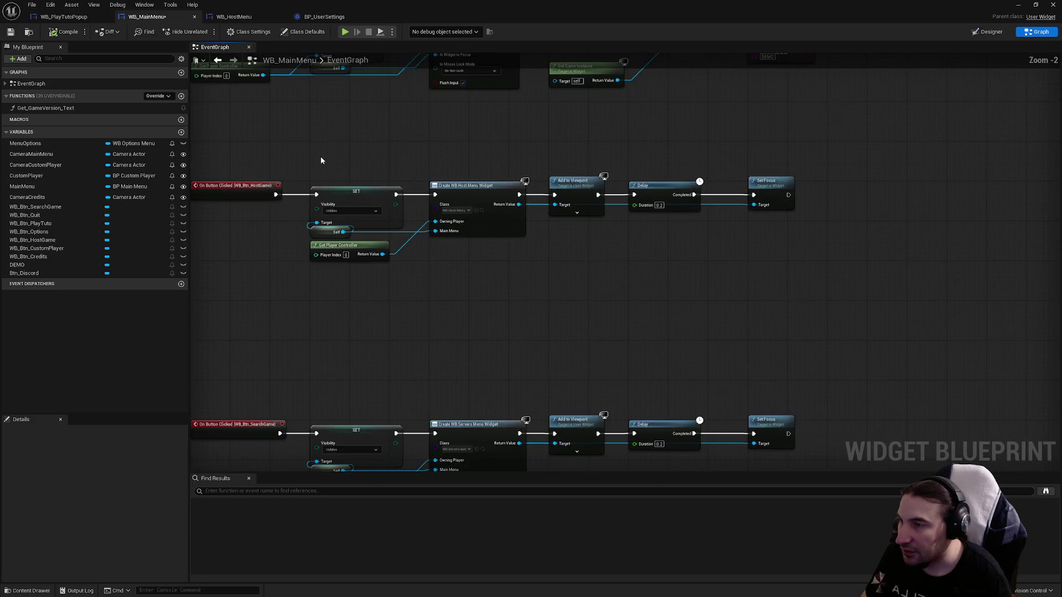
{"action": "left_click_drag", "start_coordinate": [308, 154], "coordinate": [816, 295]}
{"action": "scroll", "coordinate": [410, 211], "scroll_direction": "up", "scroll_amount": 2}
{"action": "left_click_drag", "start_coordinate": [481, 195], "coordinate": [530, 191]}
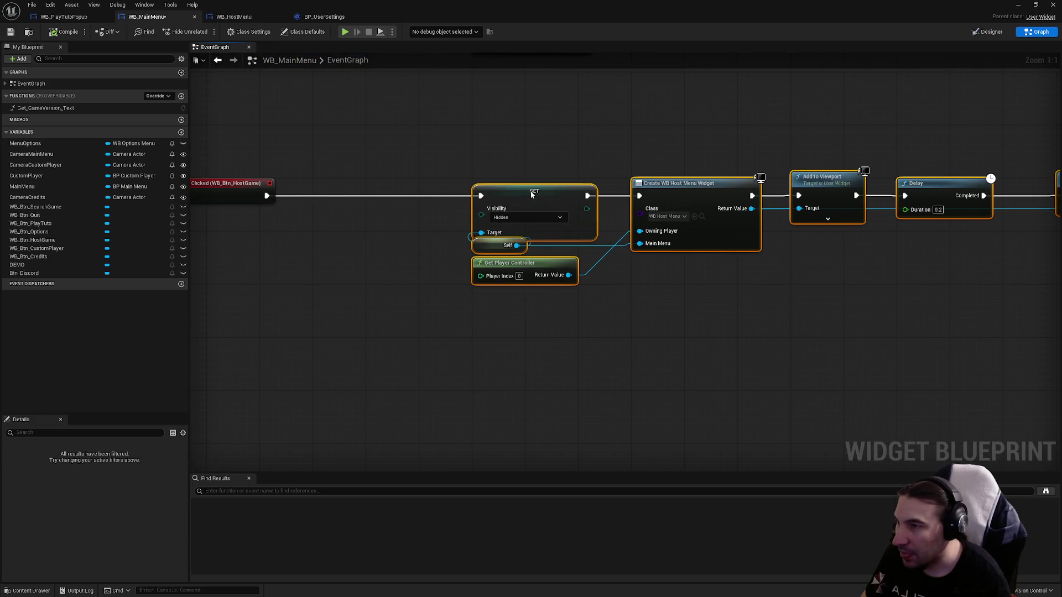
{"action": "left_click", "coordinate": [361, 287]}
{"action": "left_click_drag", "start_coordinate": [360, 288], "coordinate": [435, 300]}
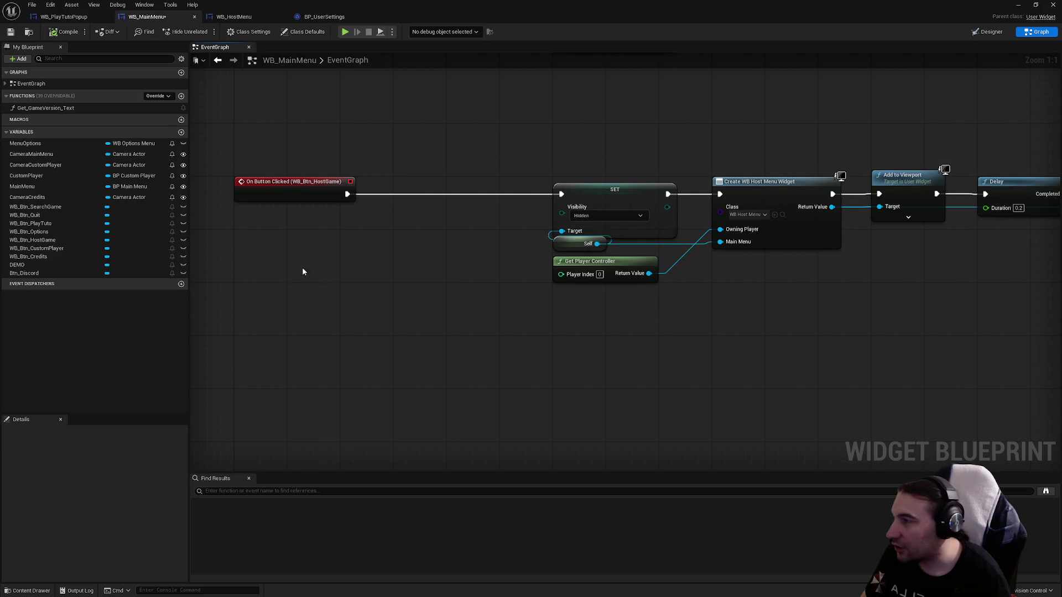
{"action": "scroll", "coordinate": [422, 282], "scroll_direction": "down", "scroll_amount": 4}
{"action": "scroll", "coordinate": [410, 218], "scroll_direction": "up", "scroll_amount": 4}
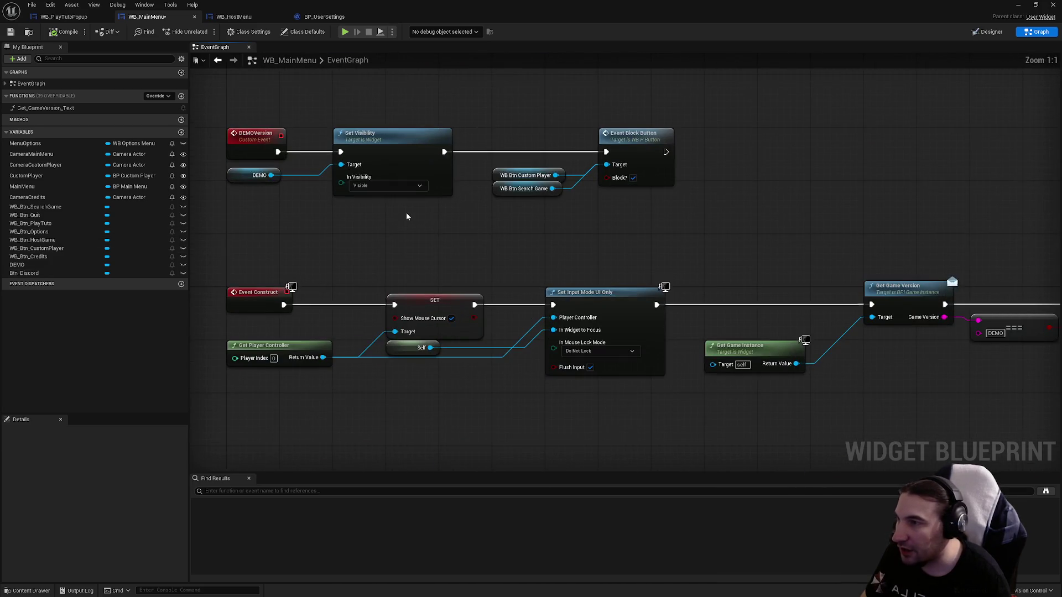
{"action": "mouse_move", "coordinate": [414, 216]}
{"action": "left_mouse_down"}
{"action": "mouse_move", "coordinate": [176, 161]}
{"action": "mouse_move", "coordinate": [473, 56]}
{"action": "mouse_move", "coordinate": [523, 3]}
{"action": "left_mouse_up"}
{"action": "right_click", "coordinate": [429, 318]}
- Add a Load Game from Slot node below the event with slot name UserSettings
{"action": "type", "text": "load"}
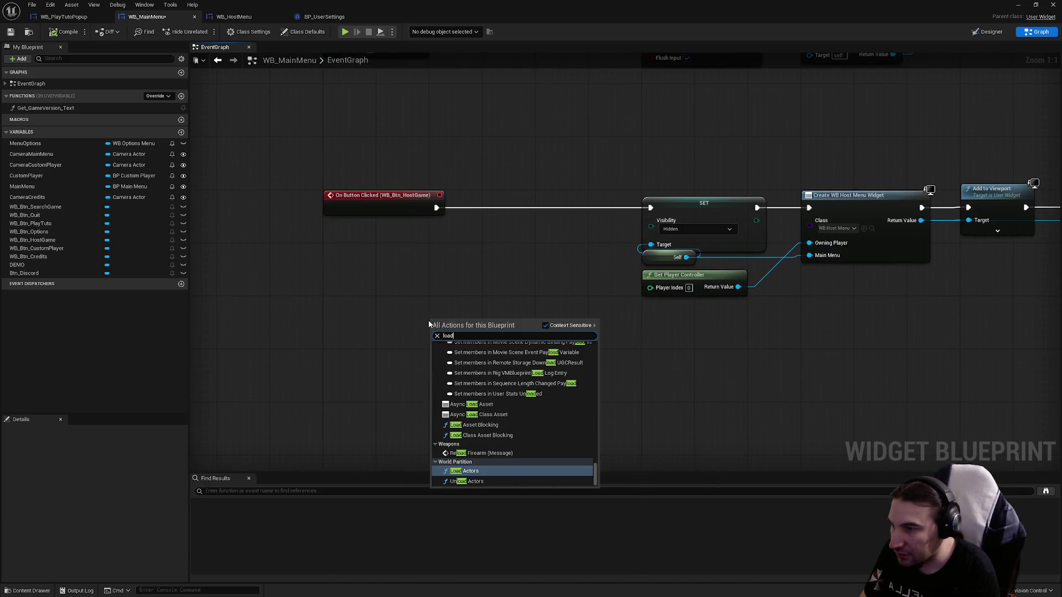
{"action": "type", "text": " game"}
{"action": "key", "text": "Return"}
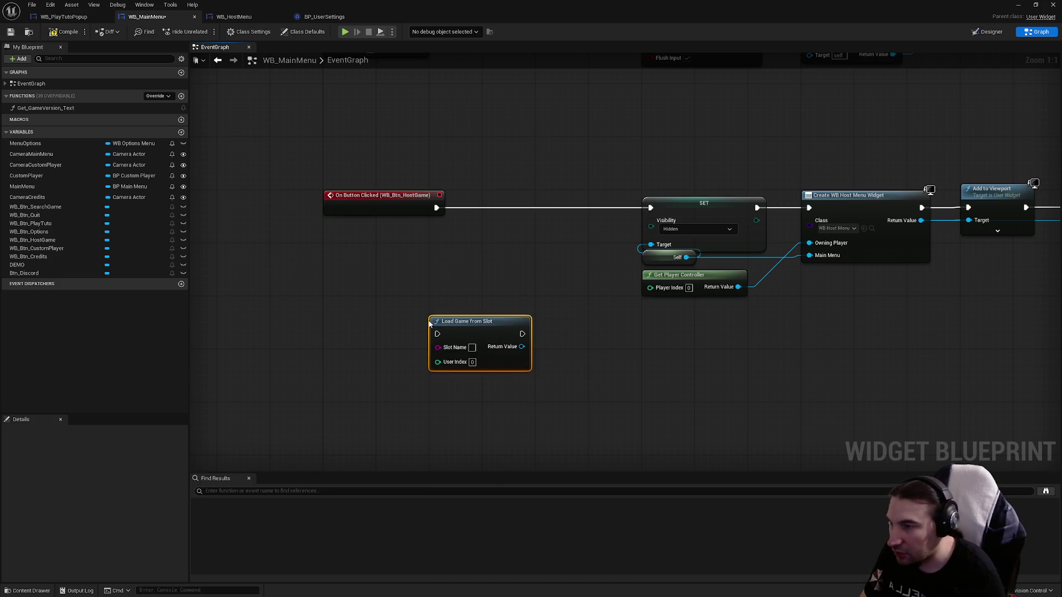
{"action": "left_click_drag", "start_coordinate": [486, 324], "coordinate": [381, 303]}
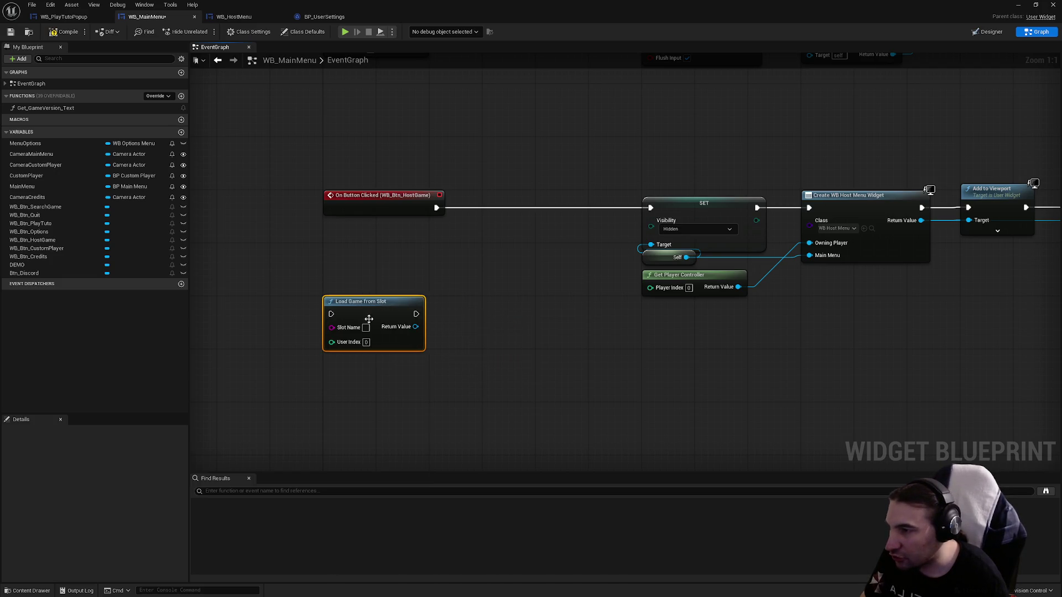
{"action": "type", "text": "Use"}
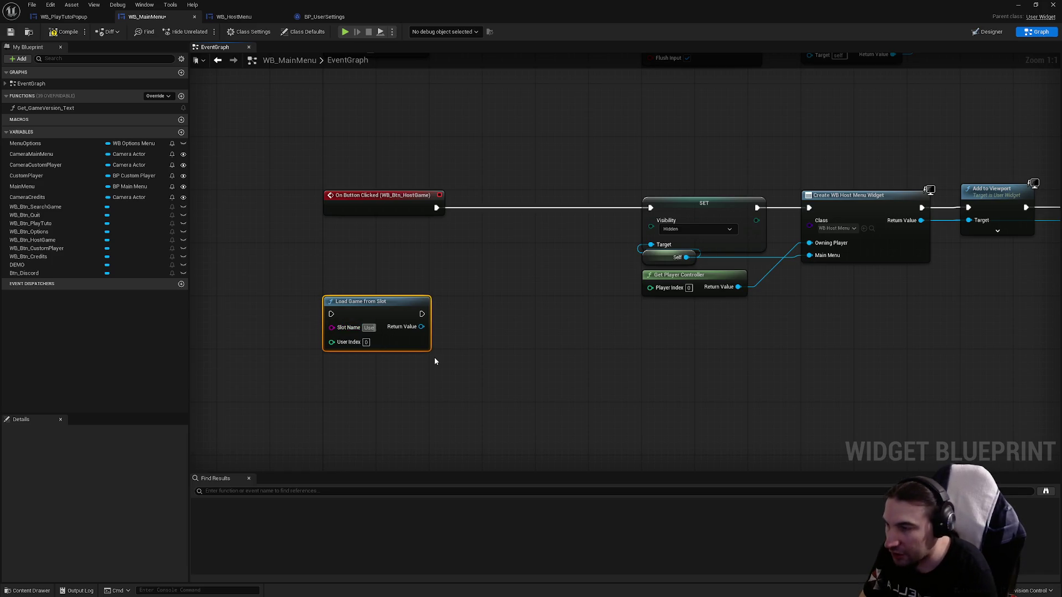
{"action": "type", "text": "rSettings"}
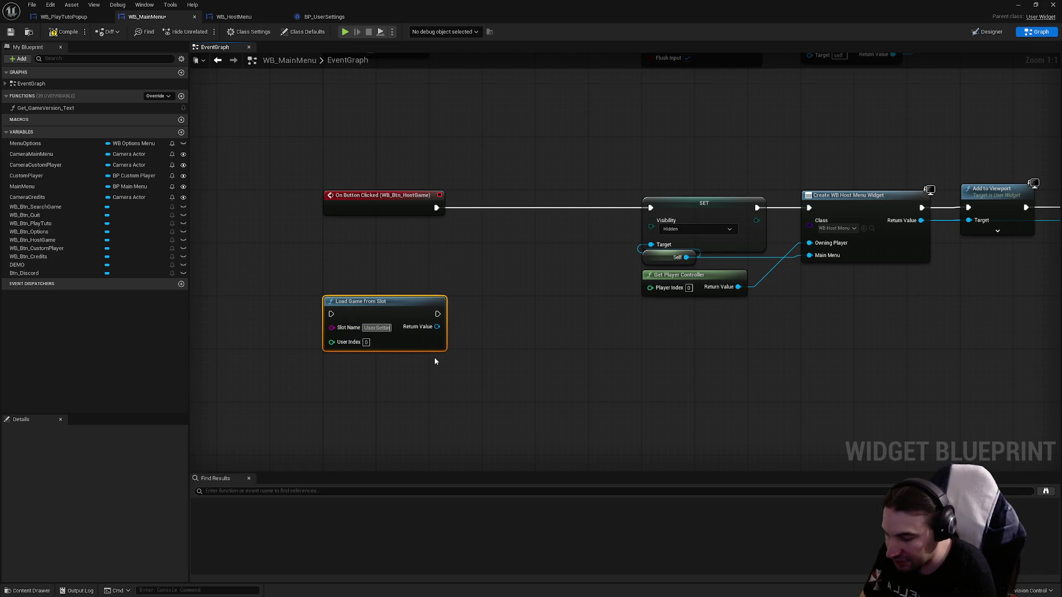
{"action": "key", "text": "Return"}
- From Load Game from Slot's Return Value, add a Get Save Settings node and straighten the link
{"action": "left_click_drag", "start_coordinate": [423, 326], "coordinate": [470, 333]}
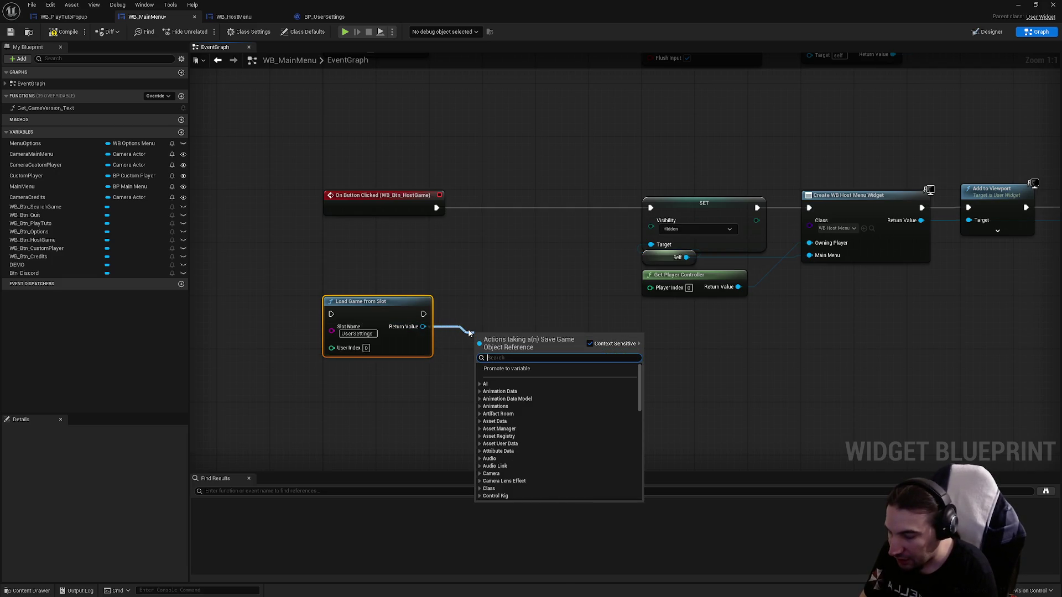
{"action": "type", "text": "users"}
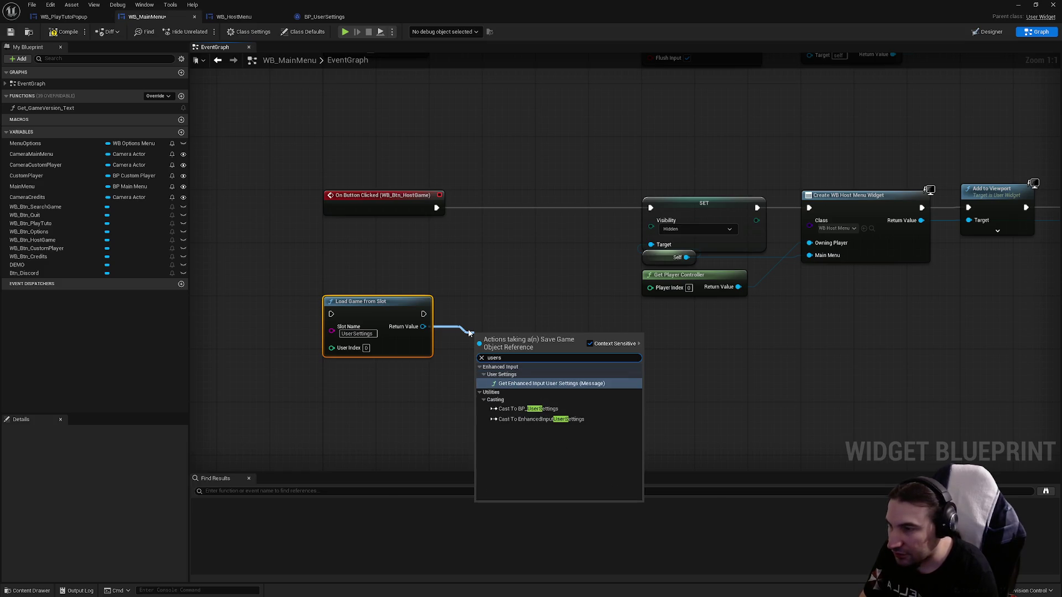
{"action": "left_click", "coordinate": [463, 317]}
{"action": "left_click_drag", "start_coordinate": [424, 326], "coordinate": [470, 327]}
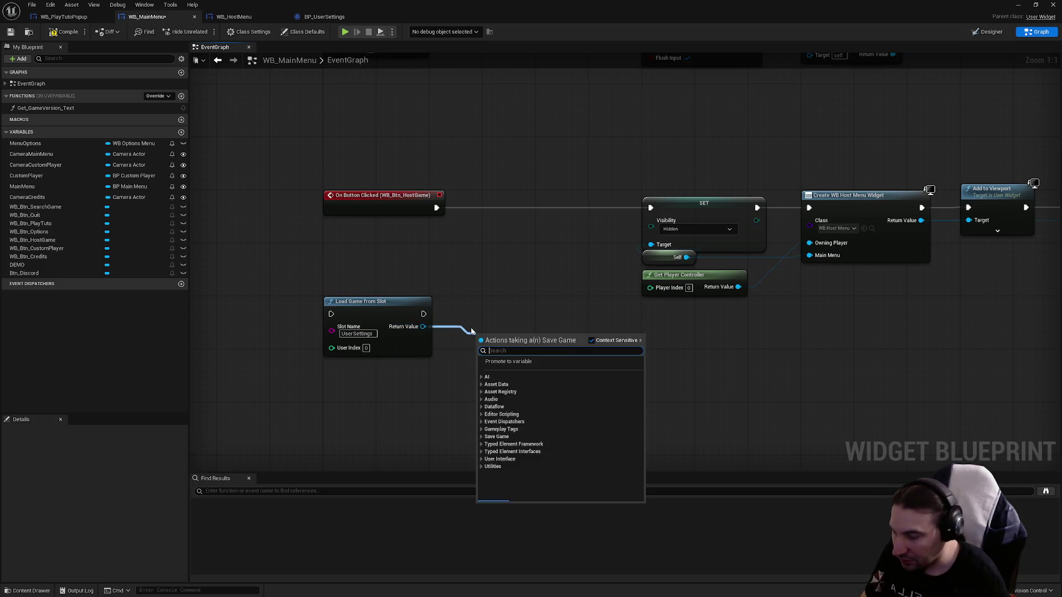
{"action": "type", "text": "us"}
{"action": "key", "text": "BackSpace"}
{"action": "key", "text": "BackSpace"}
{"action": "type", "text": "ge"}
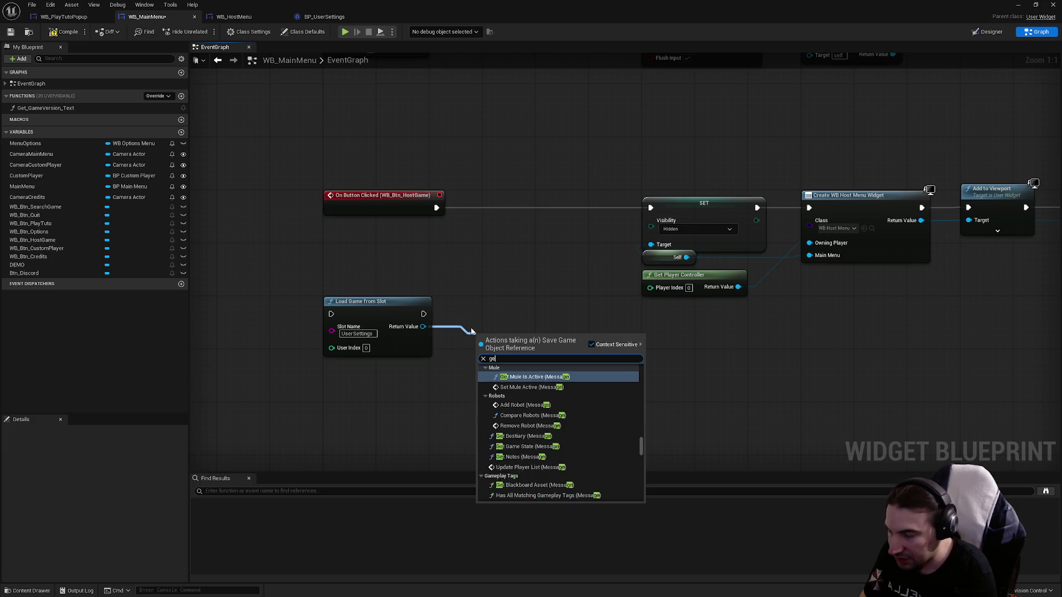
{"action": "type", "text": "t opt"}
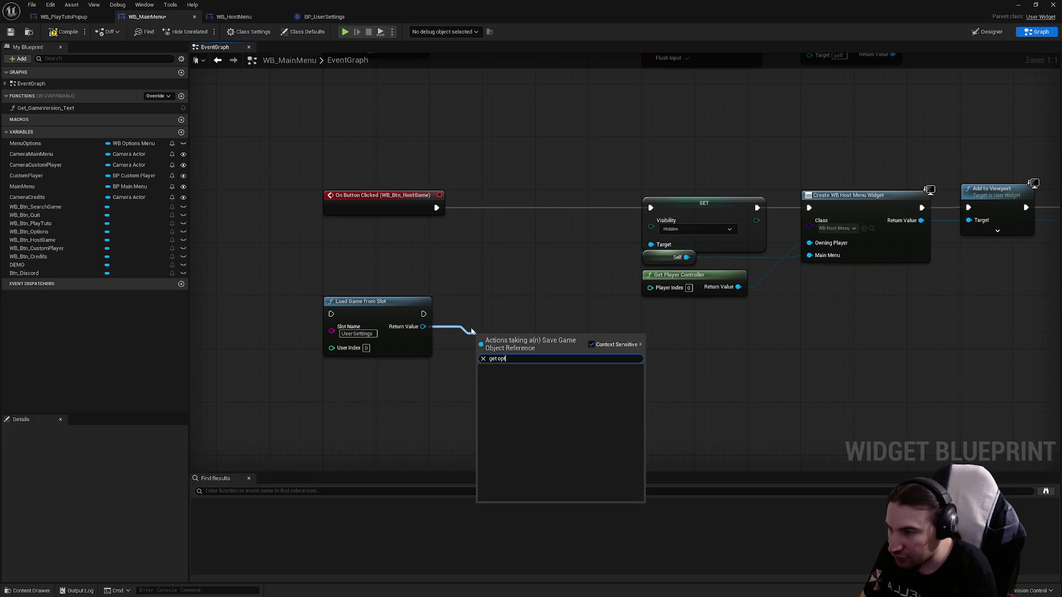
{"action": "key", "text": "BackSpace"}
{"action": "key", "text": "BackSpace"}
{"action": "key", "text": "BackSpace"}
{"action": "type", "text": "save"}
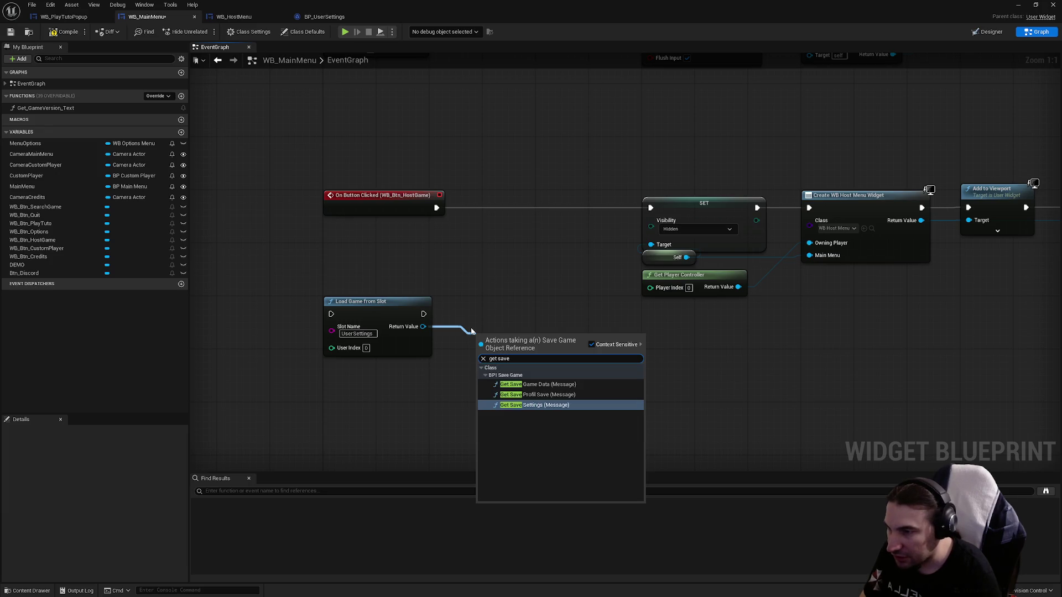
{"action": "key", "text": "Return"}
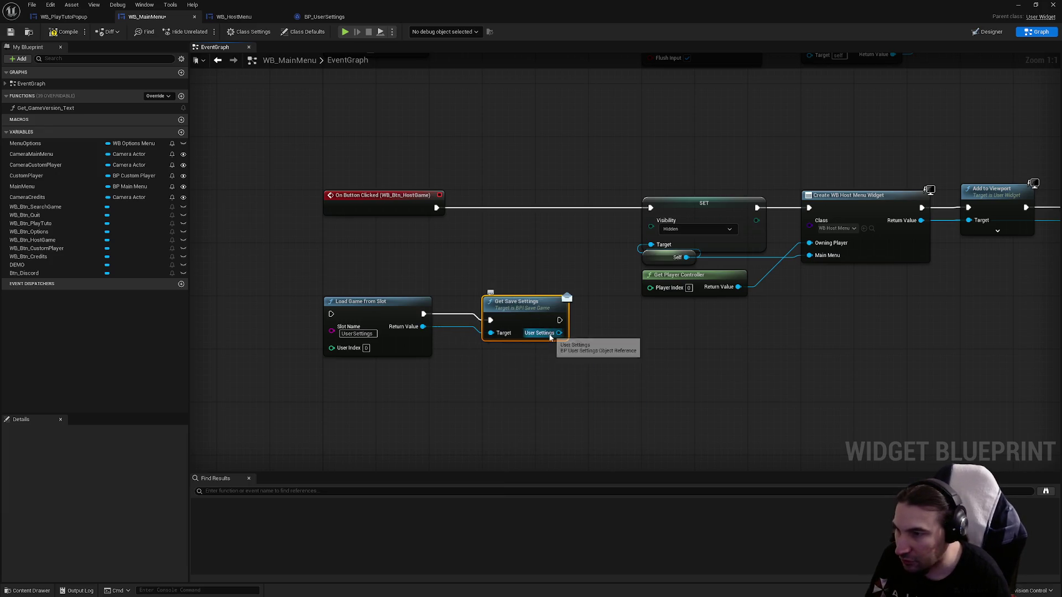
{"action": "key", "text": "q"}
- Reposition the Get Save Settings and Load Game from Slot nodes
{"action": "left_click", "coordinate": [607, 404]}
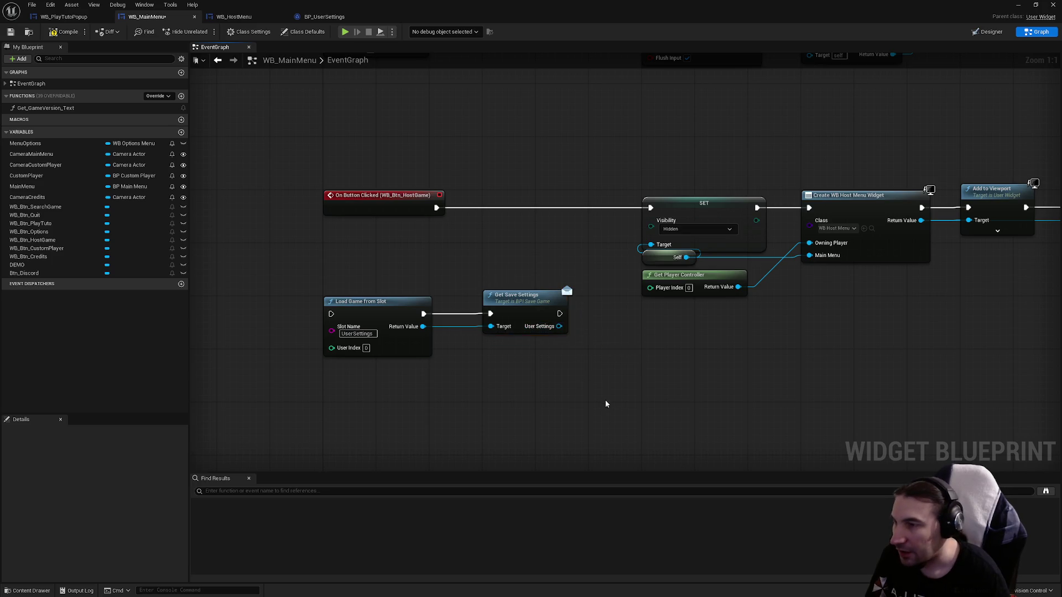
{"action": "left_click_drag", "start_coordinate": [496, 257], "coordinate": [563, 366]}
{"action": "left_click_drag", "start_coordinate": [358, 407], "coordinate": [359, 272]}
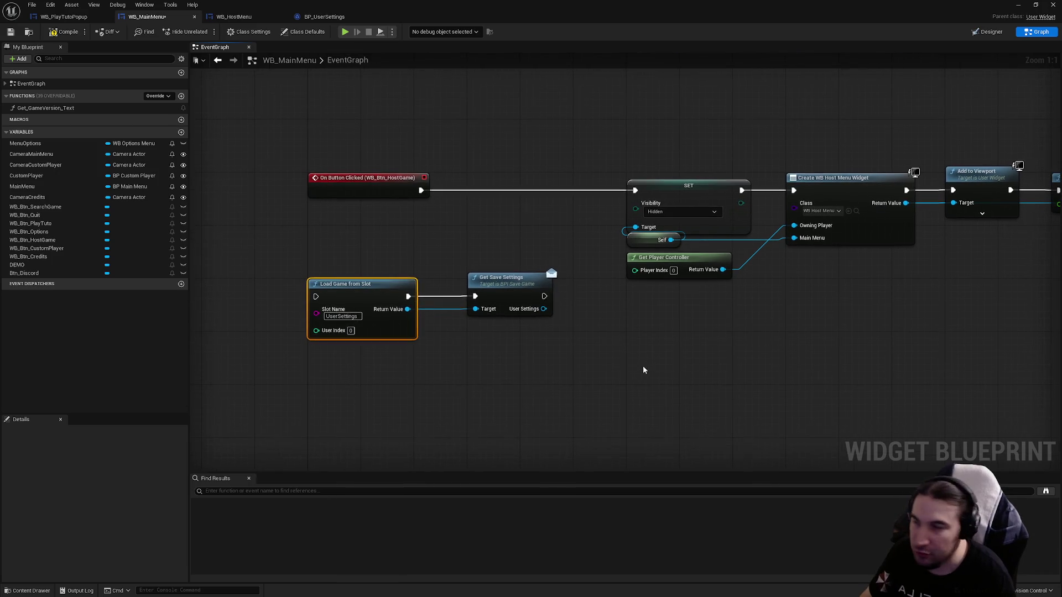
{"action": "mouse_move", "coordinate": [579, 365]}
{"action": "left_mouse_down"}
{"action": "mouse_move", "coordinate": [436, 248]}
{"action": "mouse_move", "coordinate": [573, 356]}
{"action": "left_mouse_up"}
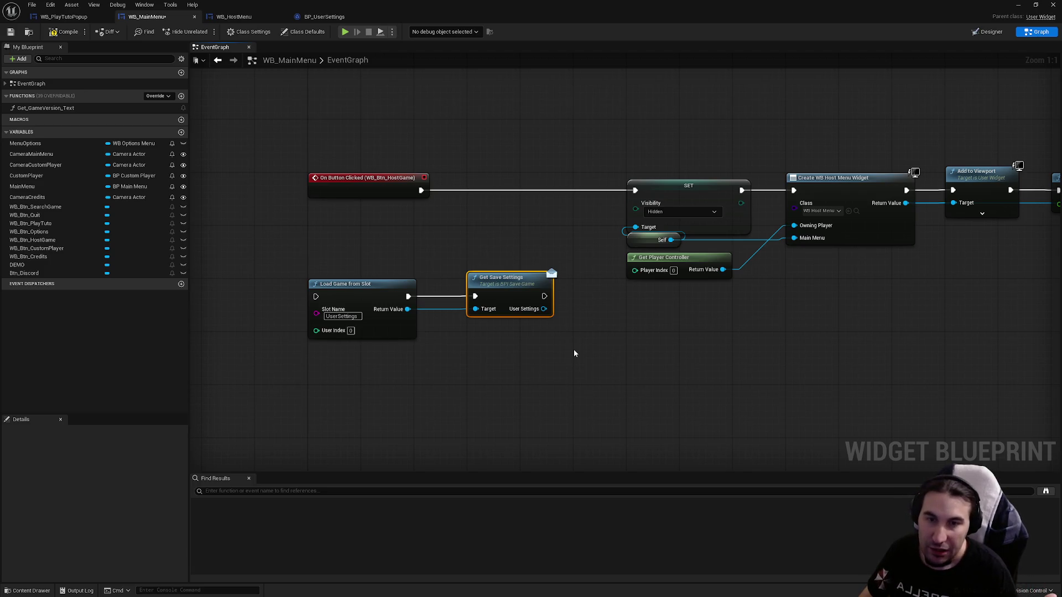
{"action": "left_click_drag", "start_coordinate": [452, 235], "coordinate": [574, 345]}
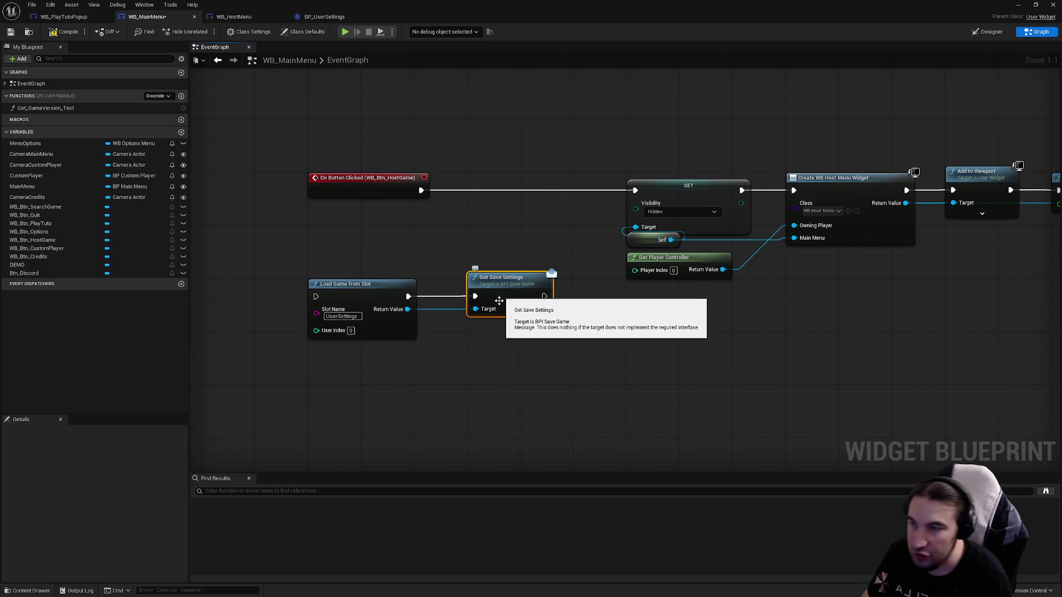
{"action": "mouse_move", "coordinate": [544, 309]}
{"action": "left_mouse_down"}
{"action": "mouse_move", "coordinate": [616, 321]}
{"action": "mouse_move", "coordinate": [623, 339]}
{"action": "mouse_move", "coordinate": [625, 312]}
{"action": "mouse_move", "coordinate": [688, 327]}
{"action": "mouse_move", "coordinate": [377, 323]}
{"action": "mouse_move", "coordinate": [481, 346]}
{"action": "left_mouse_up"}
{"action": "type", "text": "cas"}
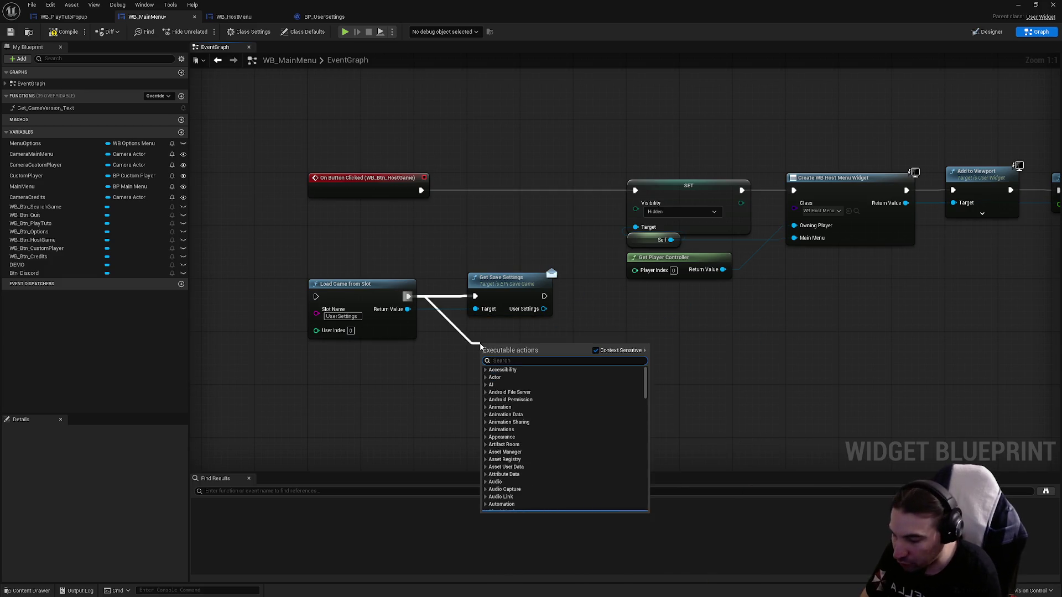
{"action": "type", "text": "t"}
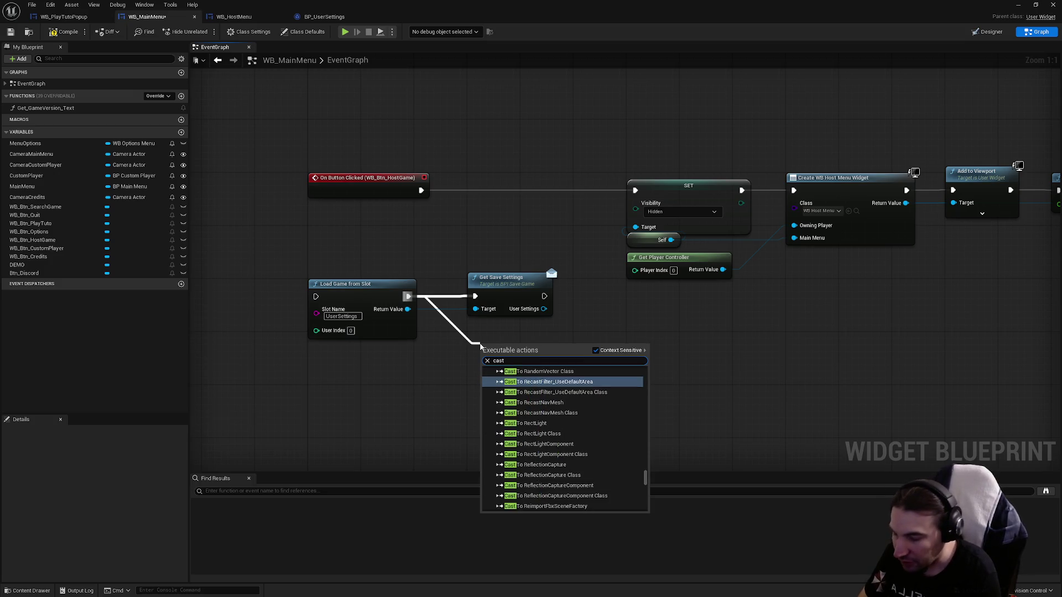
{"action": "type", "text": " user"}
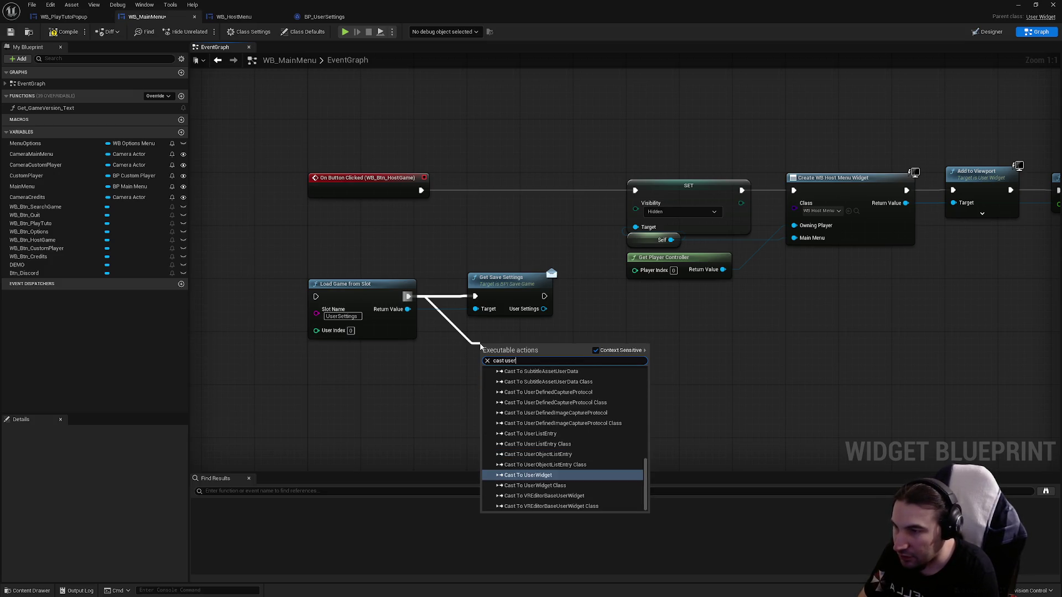
{"action": "type", "text": " settin"}
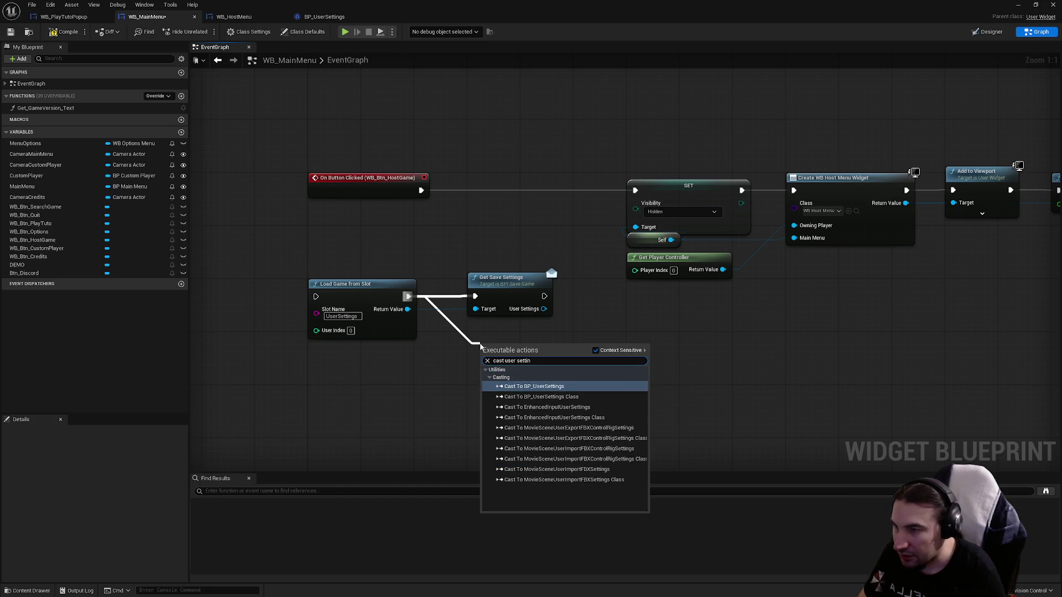
{"action": "key", "text": "Return"}
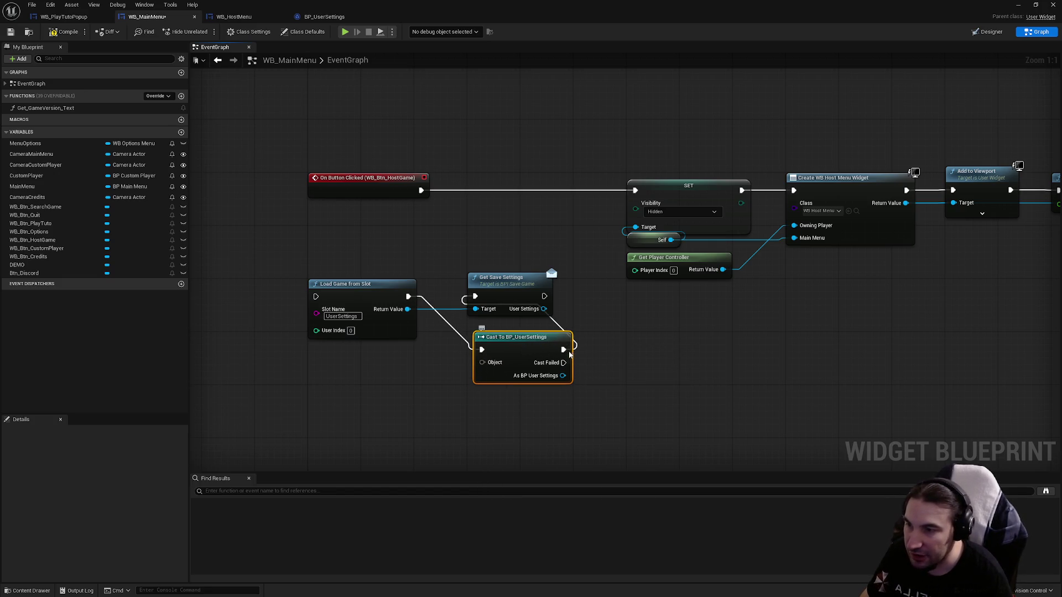
{"action": "mouse_move", "coordinate": [563, 349]}
{"action": "left_mouse_down"}
{"action": "mouse_move", "coordinate": [599, 349]}
{"action": "mouse_move", "coordinate": [532, 347]}
{"action": "left_mouse_up"}
{"action": "key", "text": "Escape"}
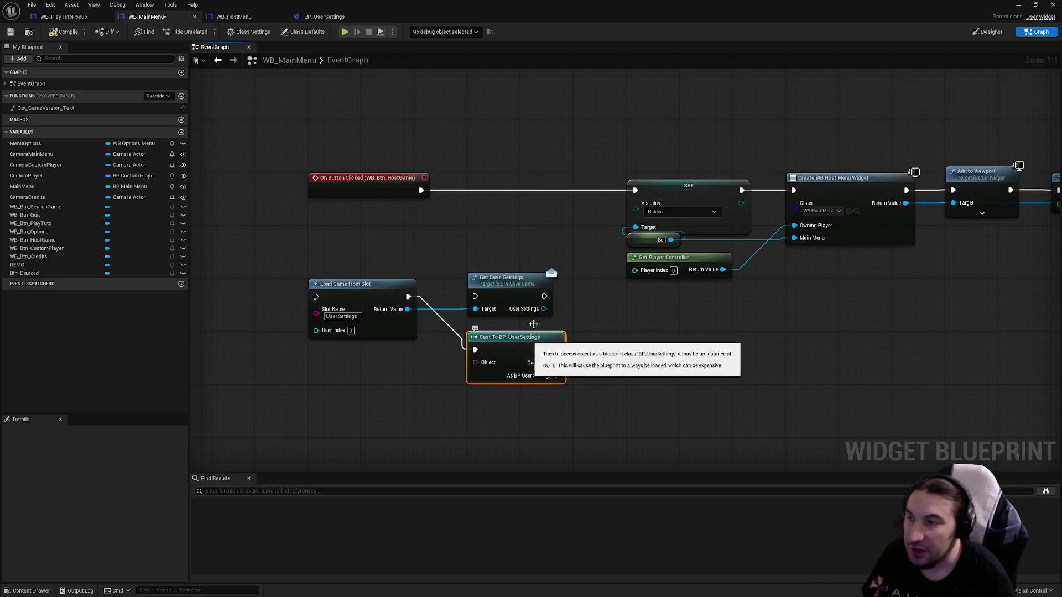
{"action": "left_click", "coordinate": [525, 302]}
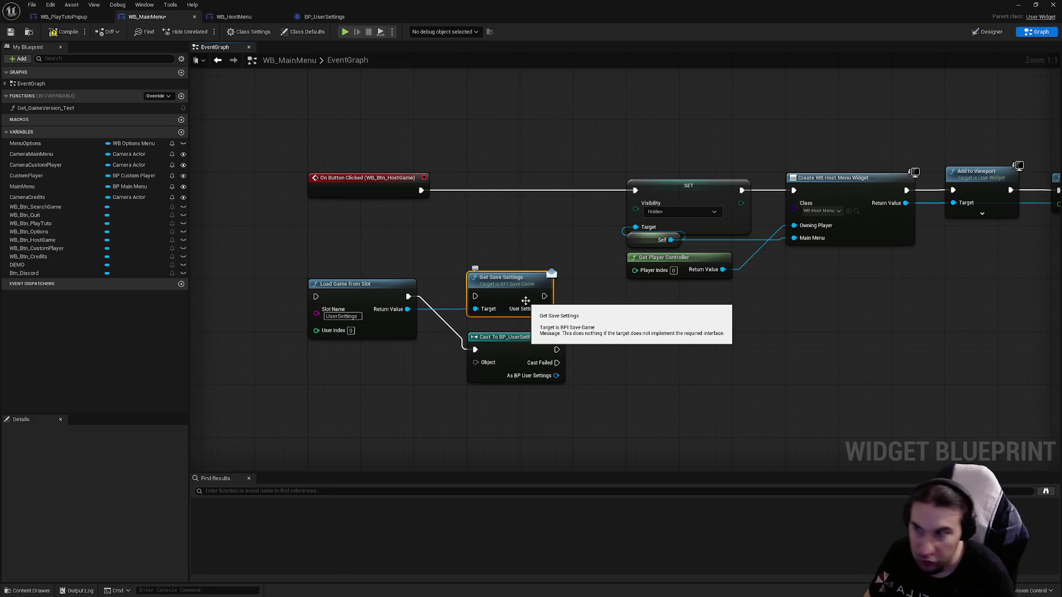
{"action": "left_click_drag", "start_coordinate": [408, 296], "coordinate": [475, 297]}
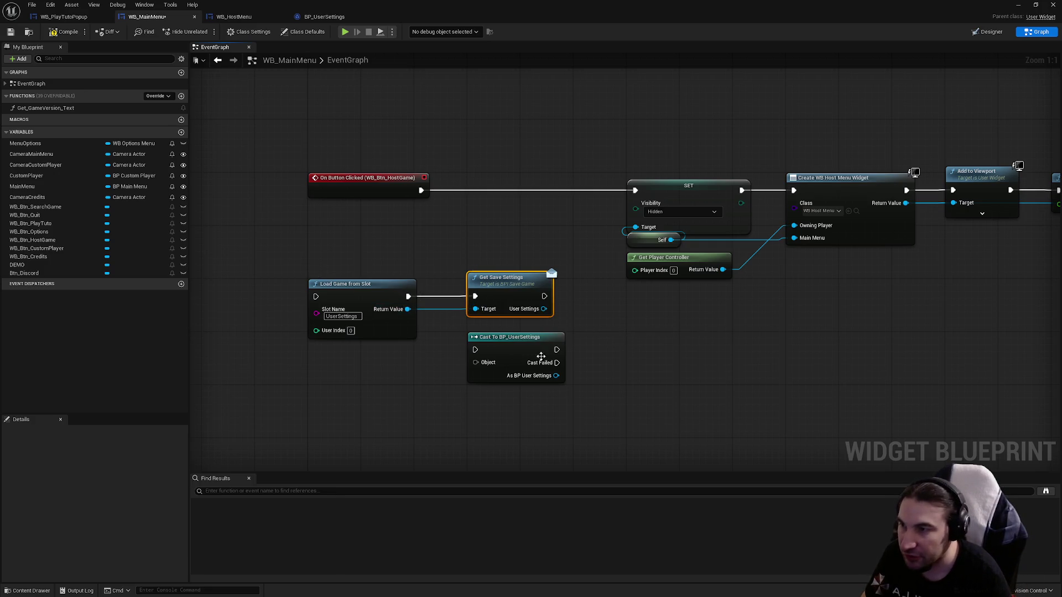
{"action": "left_click", "coordinate": [508, 351]}
{"action": "key", "text": "Delete"}
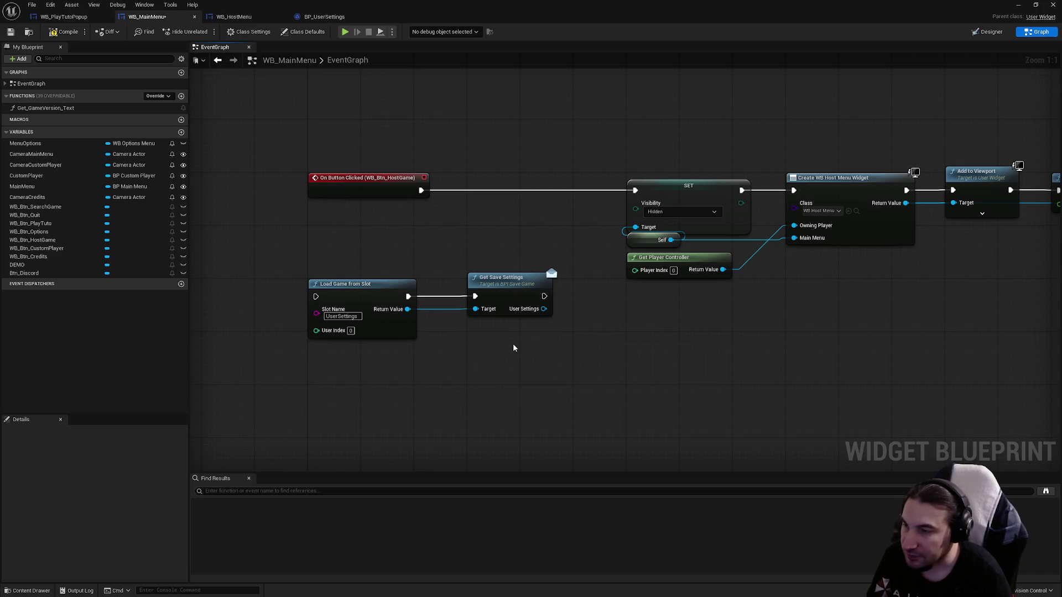
{"action": "mouse_move", "coordinate": [569, 410]}
{"action": "left_mouse_down"}
{"action": "mouse_move", "coordinate": [489, 308]}
{"action": "mouse_move", "coordinate": [223, 168]}
{"action": "left_mouse_up"}
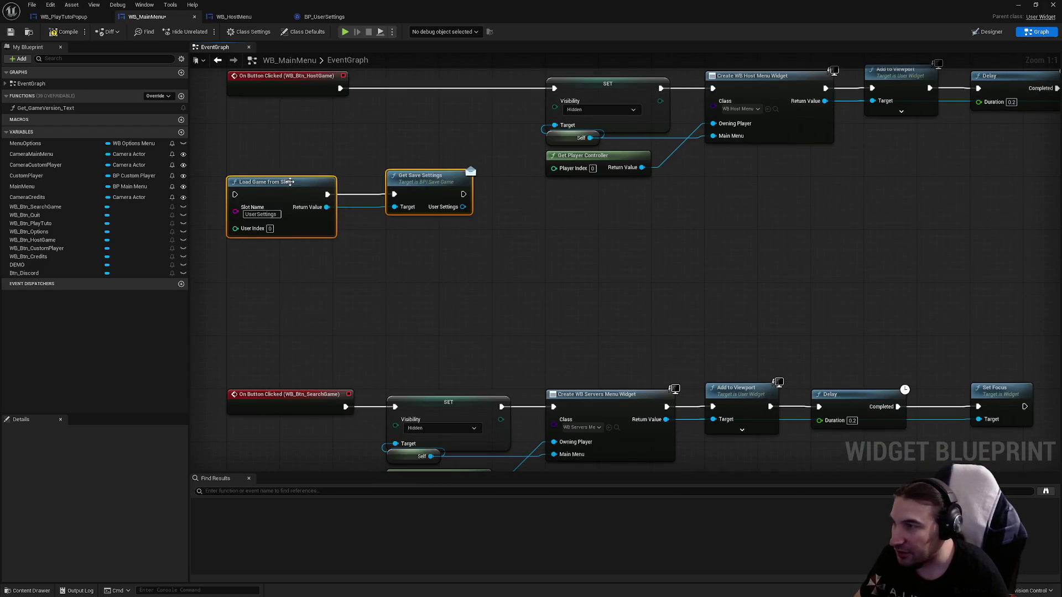
- Move the load nodes down and add a First Game Launch getter from the User Settings output
{"action": "mouse_move", "coordinate": [290, 182]}
{"action": "left_mouse_down"}
{"action": "mouse_move", "coordinate": [312, 234]}
{"action": "mouse_move", "coordinate": [290, 235]}
{"action": "left_mouse_up"}
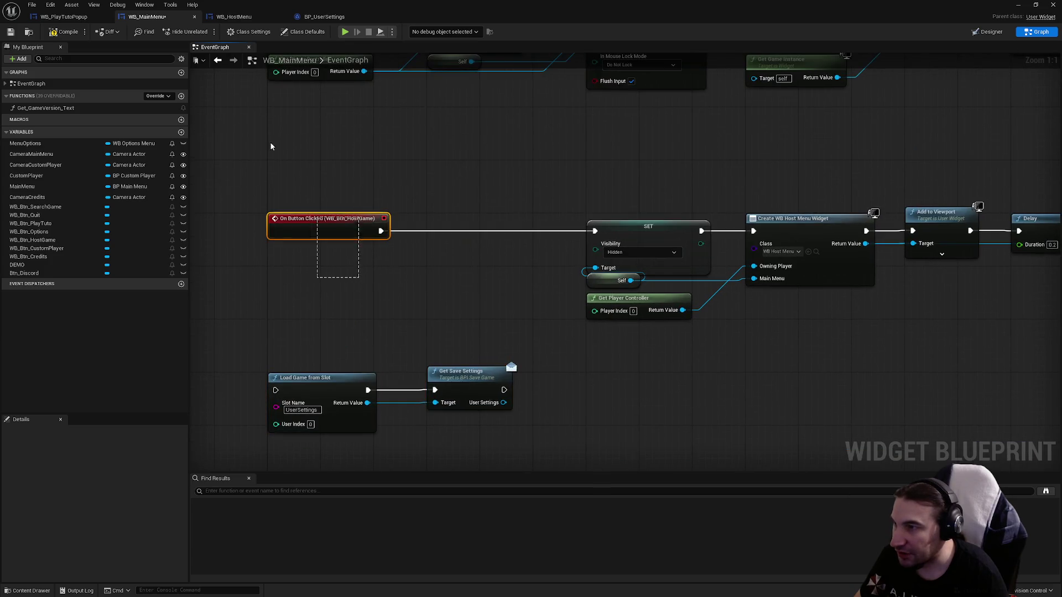
{"action": "left_click", "coordinate": [497, 332]}
{"action": "left_click_drag", "start_coordinate": [462, 304], "coordinate": [520, 308]}
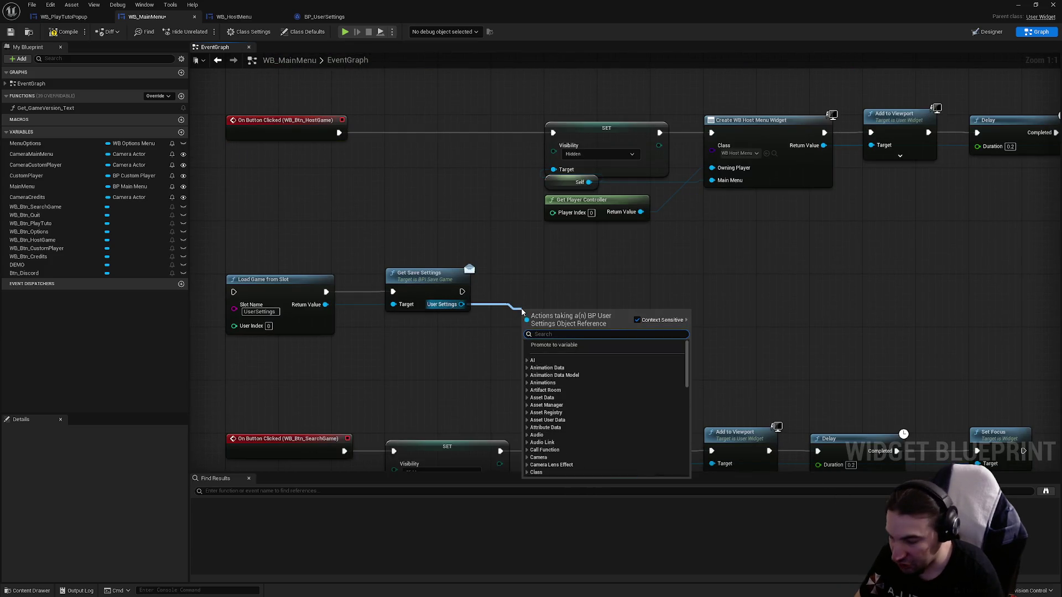
{"action": "type", "text": "first"}
{"action": "key", "text": "Return"}
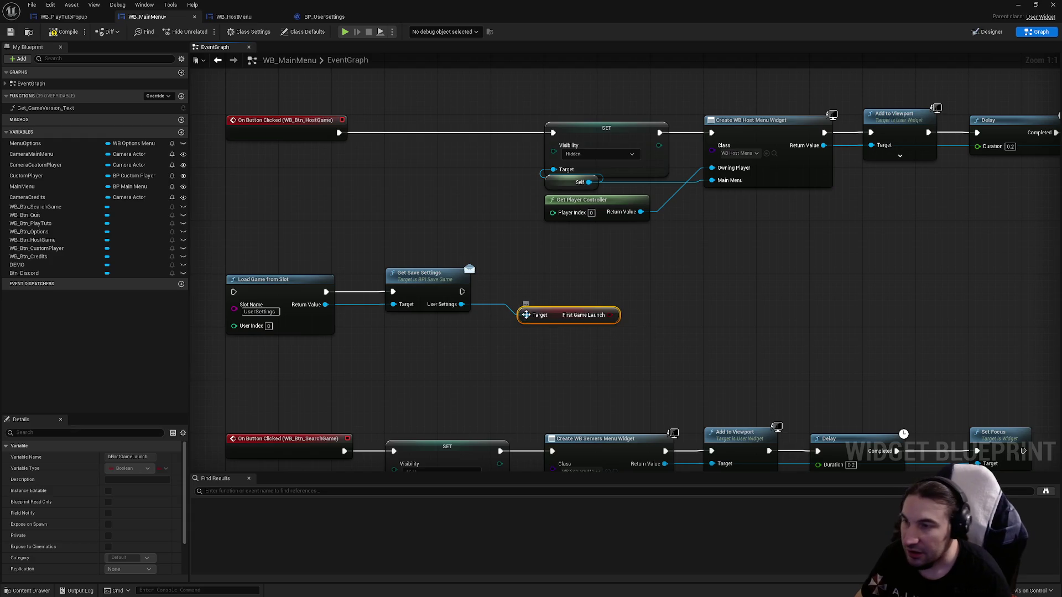
{"action": "mouse_move", "coordinate": [563, 317]}
{"action": "left_mouse_down"}
{"action": "mouse_move", "coordinate": [537, 324]}
{"action": "mouse_move", "coordinate": [634, 344]}
{"action": "mouse_move", "coordinate": [594, 248]}
{"action": "mouse_move", "coordinate": [523, 292]}
{"action": "left_mouse_up"}
- Add a Branch on First Game Launch and wire Load Game's Return Value into Get Save Settings' Target
{"action": "type", "text": "branch"}
{"action": "key", "text": "Return"}
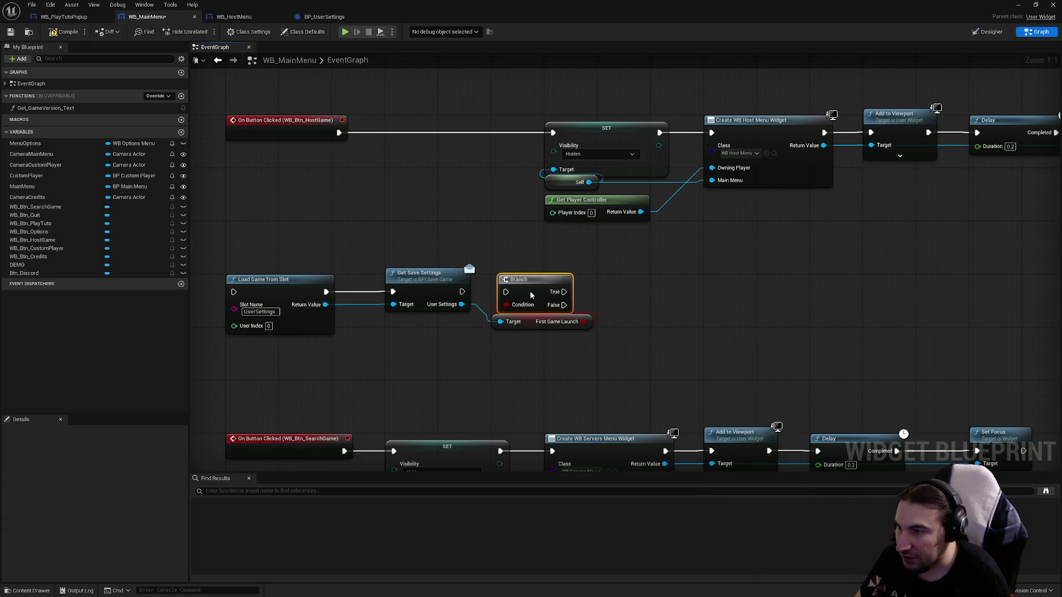
{"action": "mouse_move", "coordinate": [547, 349]}
{"action": "left_mouse_down"}
{"action": "mouse_move", "coordinate": [490, 280]}
{"action": "mouse_move", "coordinate": [579, 287]}
{"action": "left_mouse_up"}
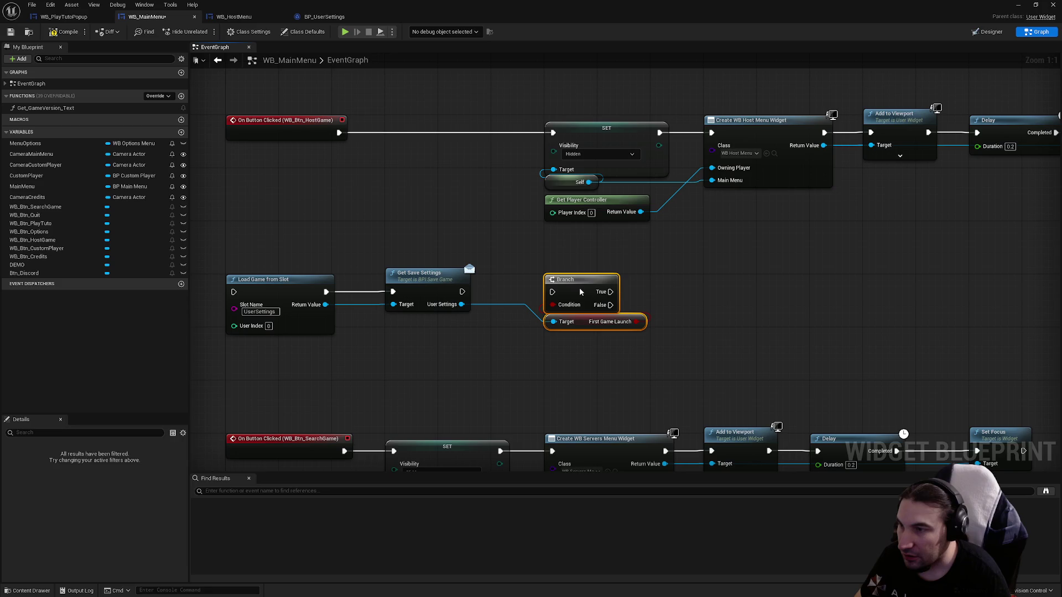
{"action": "left_click", "coordinate": [584, 360]}
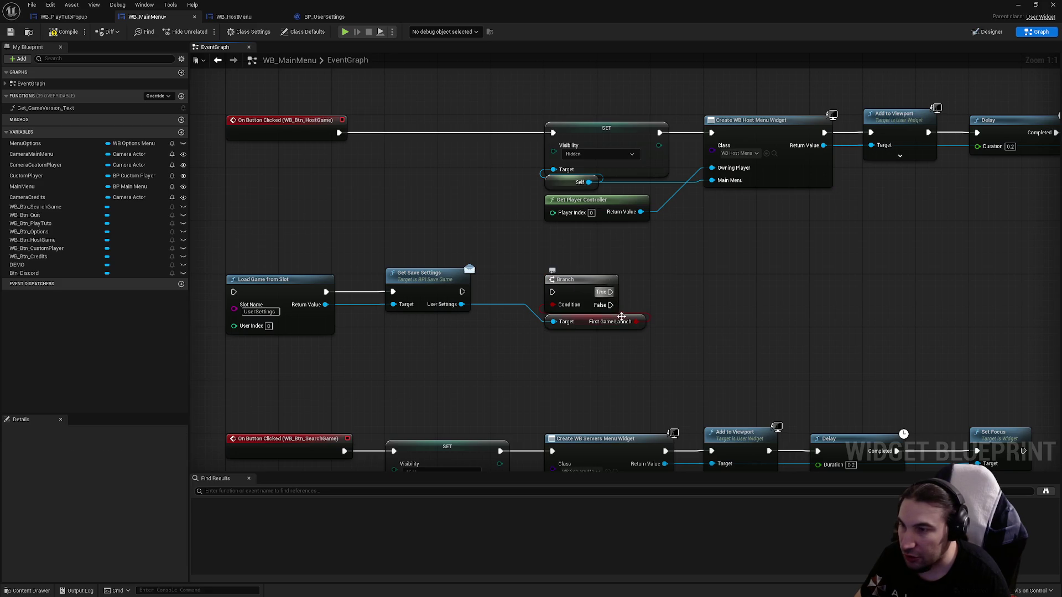
{"action": "left_click_drag", "start_coordinate": [509, 285], "coordinate": [597, 278]}
{"action": "left_click_drag", "start_coordinate": [414, 297], "coordinate": [466, 329]}
{"action": "mouse_move", "coordinate": [414, 297]}
{"action": "left_mouse_down"}
{"action": "mouse_move", "coordinate": [445, 350]}
{"action": "mouse_move", "coordinate": [482, 297]}
{"action": "left_mouse_up"}
{"action": "right_click", "coordinate": [496, 347]}
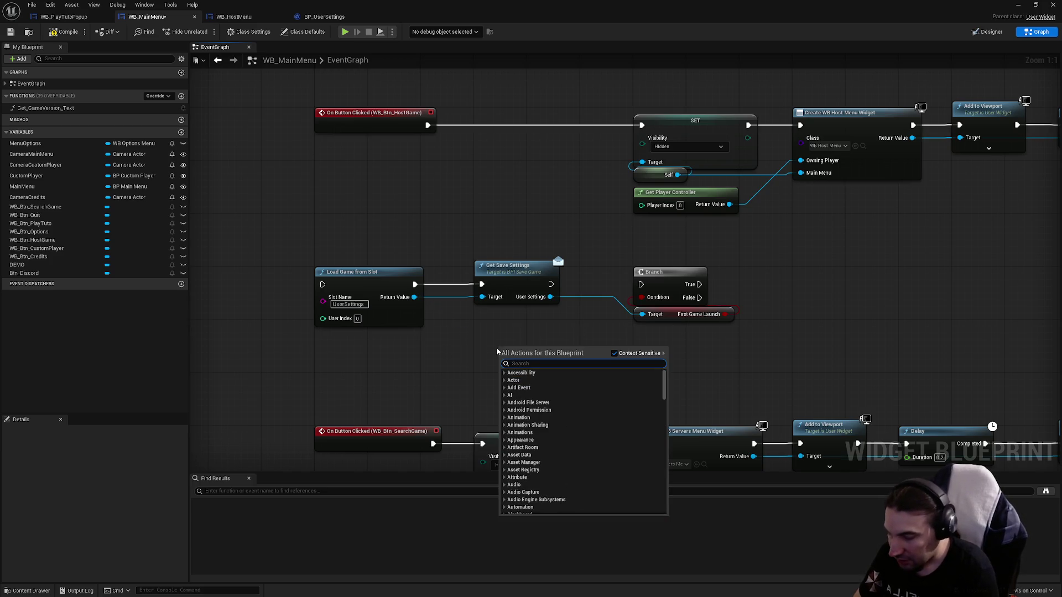
- Add a Does Save Game Exist node with slot name UserSettings ahead of the load chain
{"action": "type", "text": "save gaml"}
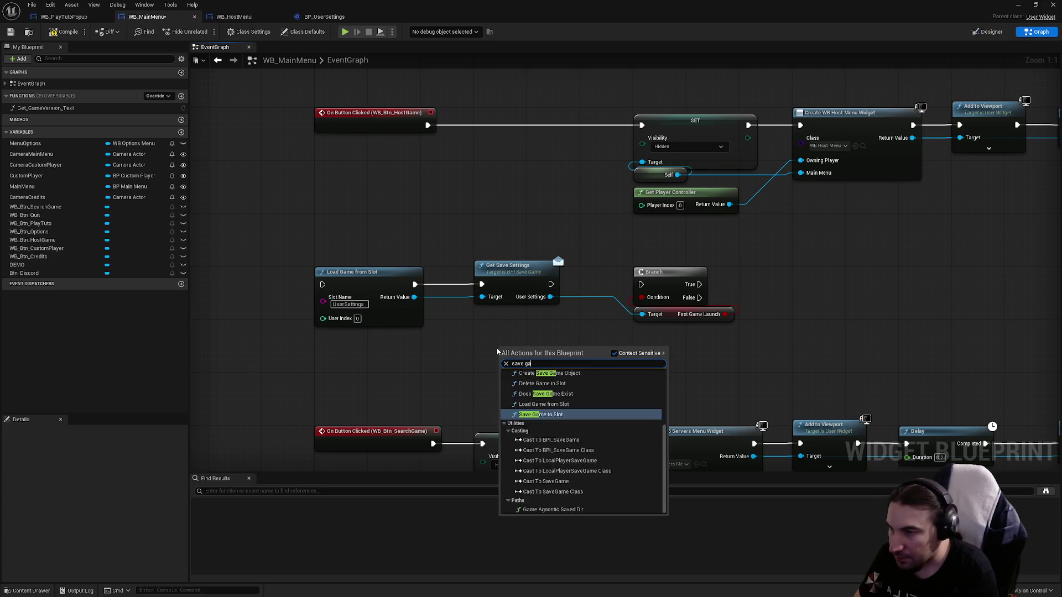
{"action": "key", "text": "BackSpace"}
{"action": "type", "text": "e"}
{"action": "scroll", "coordinate": [539, 423], "scroll_direction": "down", "scroll_amount": 2}
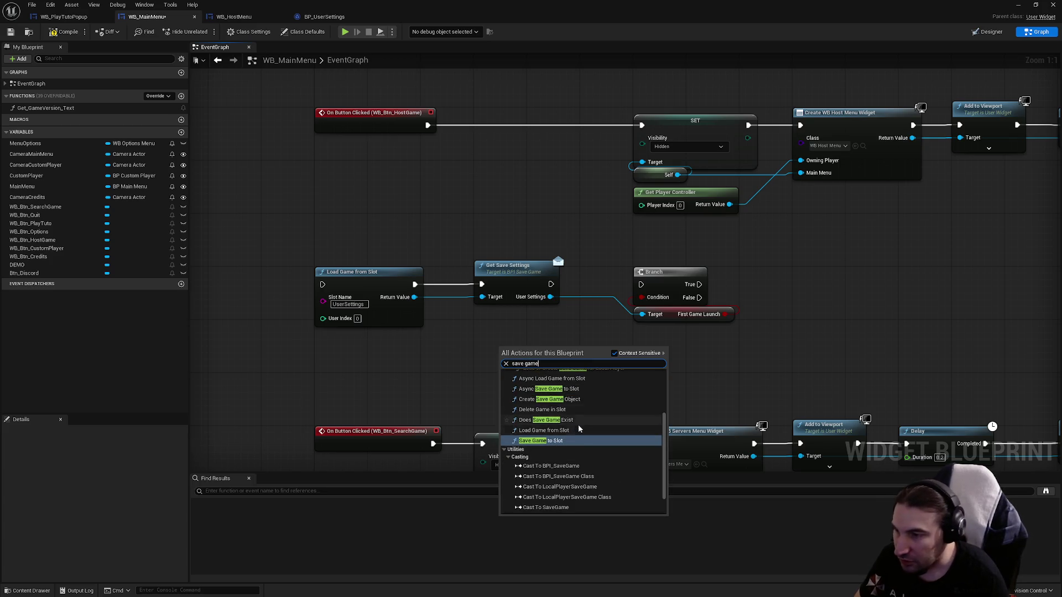
{"action": "left_click", "coordinate": [539, 423]}
{"action": "left_click_drag", "start_coordinate": [538, 356], "coordinate": [520, 329]}
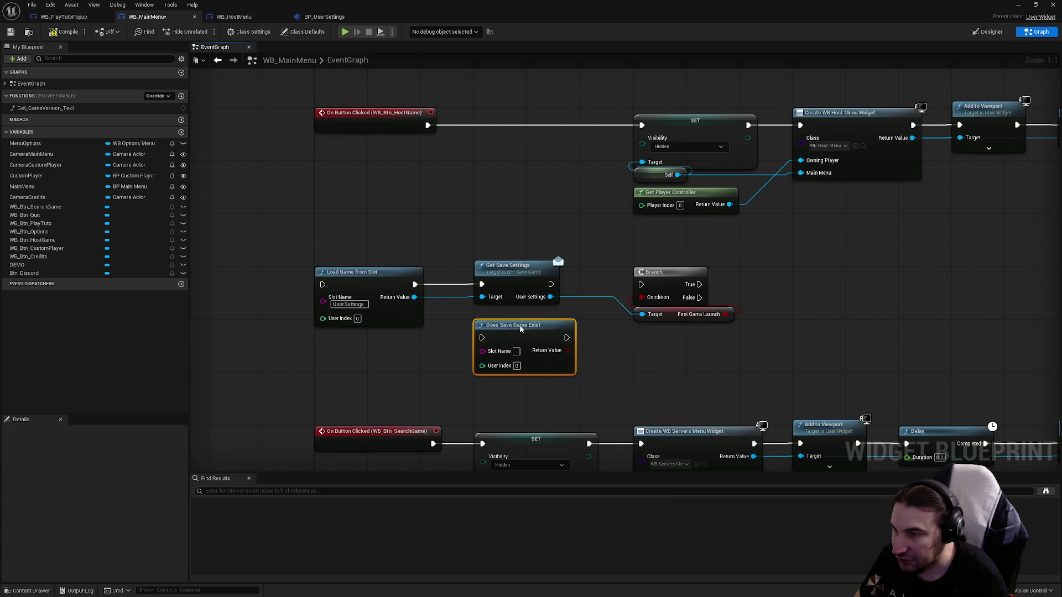
{"action": "left_click", "coordinate": [374, 270]}
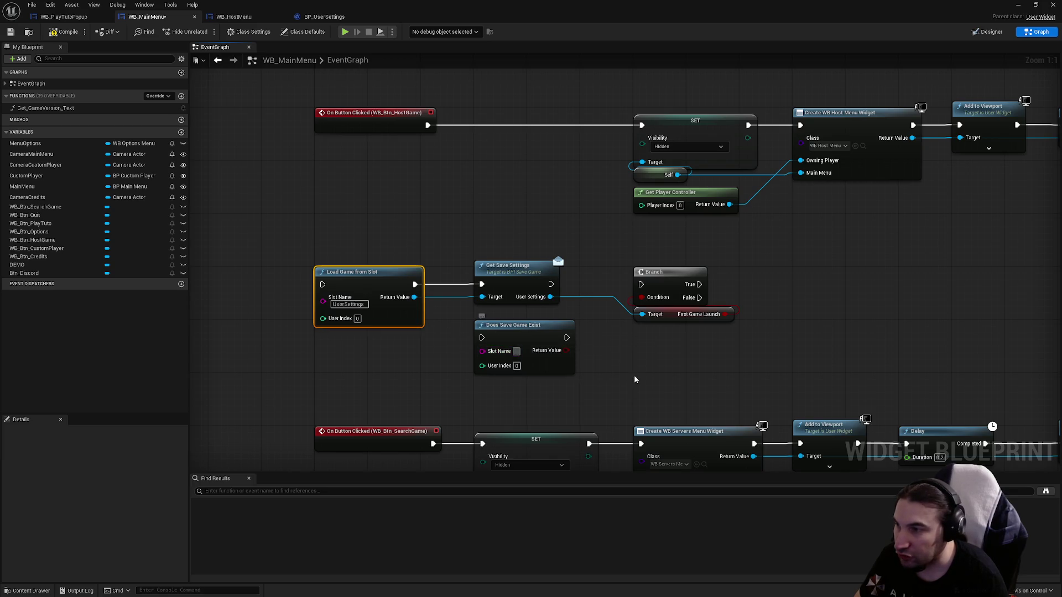
{"action": "double_click", "coordinate": [348, 305]}
{"action": "key", "text": "ctrl+c"}
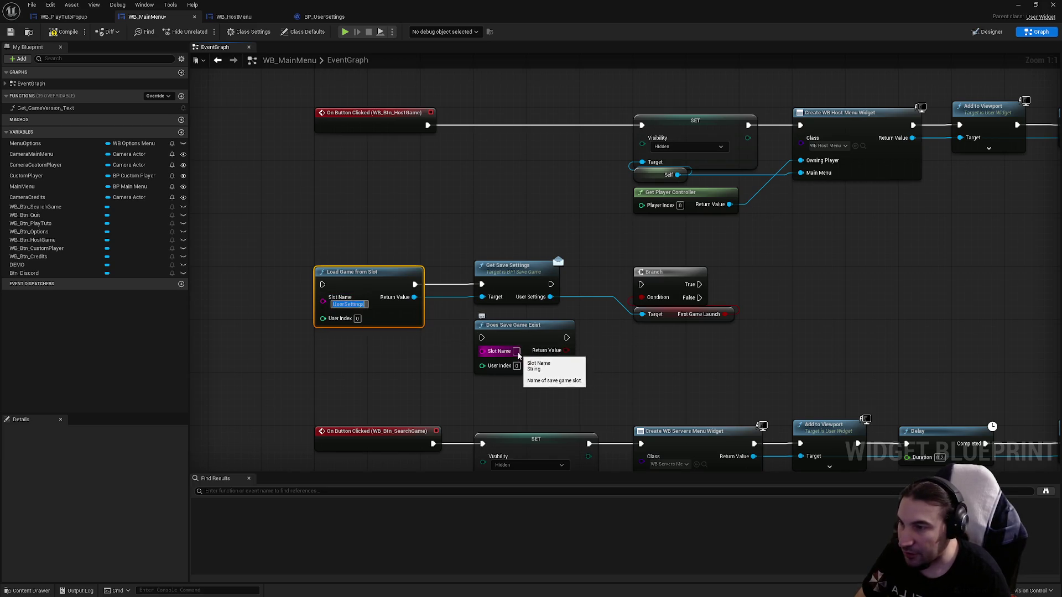
{"action": "left_click", "coordinate": [516, 351]}
{"action": "key", "text": "ctrl+v"}
{"action": "scroll", "coordinate": [712, 297], "scroll_direction": "down", "scroll_amount": 1}
{"action": "mouse_move", "coordinate": [712, 297]}
{"action": "left_mouse_down"}
{"action": "mouse_move", "coordinate": [382, 266]}
{"action": "mouse_move", "coordinate": [386, 250]}
{"action": "mouse_move", "coordinate": [465, 319]}
{"action": "mouse_move", "coordinate": [511, 288]}
{"action": "mouse_move", "coordinate": [506, 229]}
{"action": "mouse_move", "coordinate": [824, 293]}
{"action": "left_mouse_up"}
- Branch on Does Save Game Exist so its True path runs Load Game from Slot, then tidy the chain
{"action": "type", "text": "branch"}
{"action": "key", "text": "Return"}
{"action": "scroll", "coordinate": [490, 302], "scroll_direction": "up", "scroll_amount": 1}
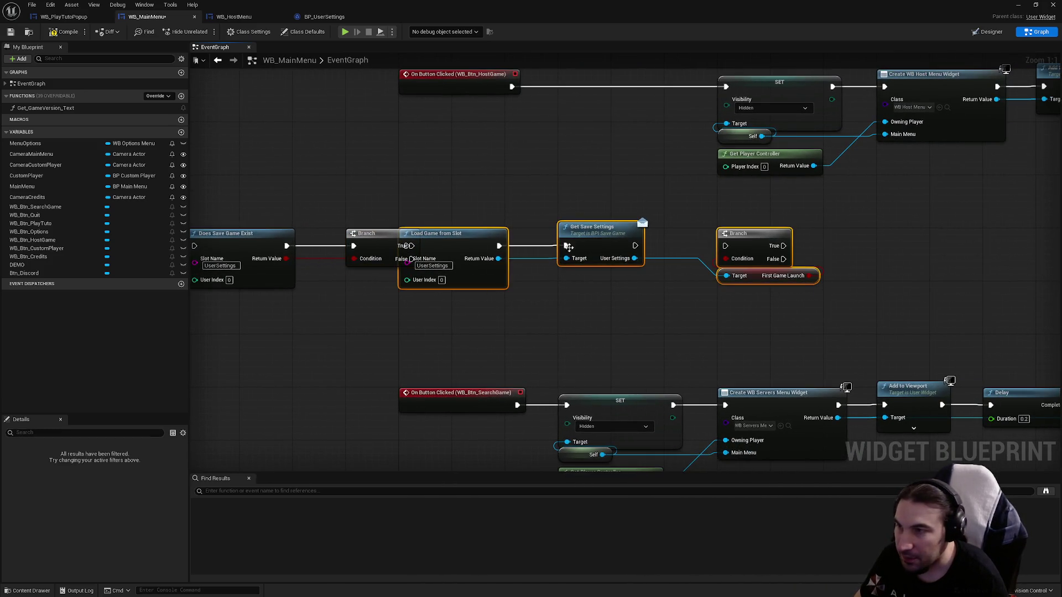
{"action": "left_click_drag", "start_coordinate": [463, 235], "coordinate": [517, 235]}
{"action": "left_click_drag", "start_coordinate": [412, 246], "coordinate": [459, 246]}
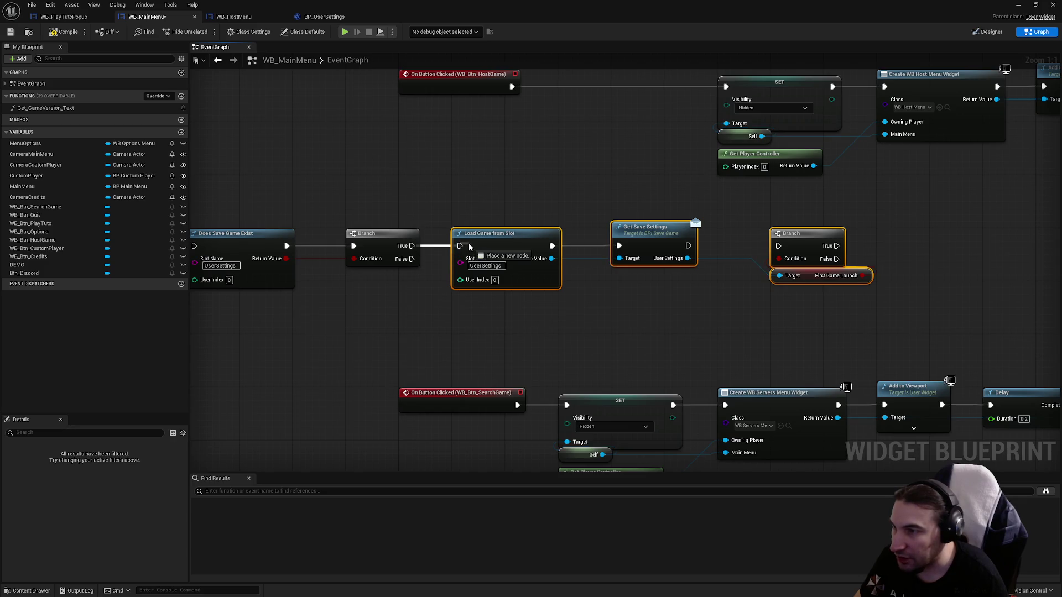
{"action": "scroll", "coordinate": [414, 249], "scroll_direction": "down", "scroll_amount": 5}
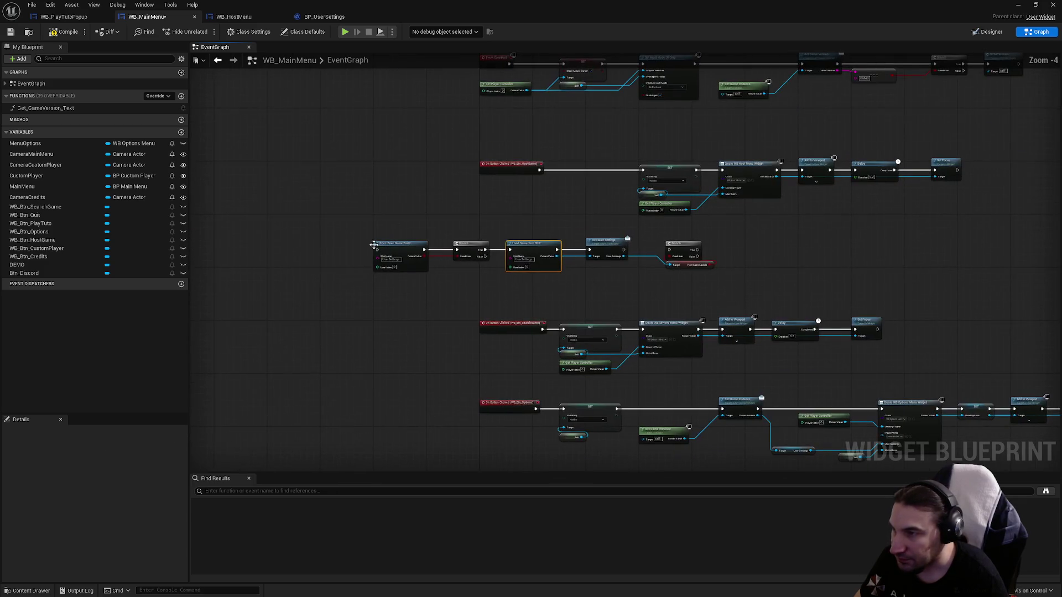
{"action": "left_click_drag", "start_coordinate": [367, 238], "coordinate": [705, 301]}
{"action": "mouse_move", "coordinate": [572, 250]}
{"action": "left_mouse_down"}
{"action": "mouse_move", "coordinate": [280, 236]}
{"action": "mouse_move", "coordinate": [307, 222]}
{"action": "left_mouse_up"}
{"action": "left_click", "coordinate": [384, 279]}
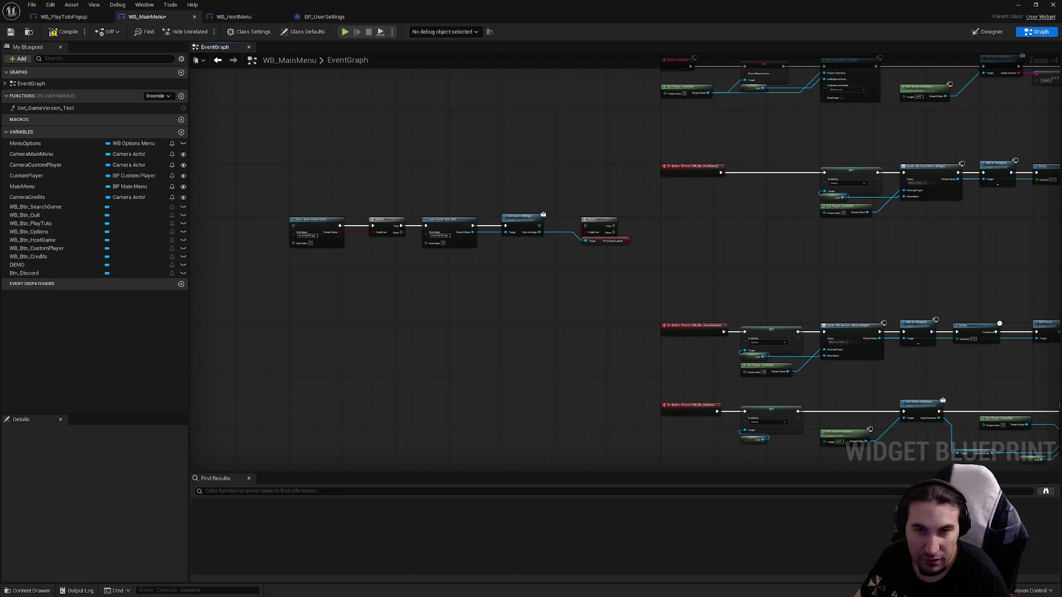
{"action": "scroll", "coordinate": [682, 229], "scroll_direction": "up", "scroll_amount": 4}
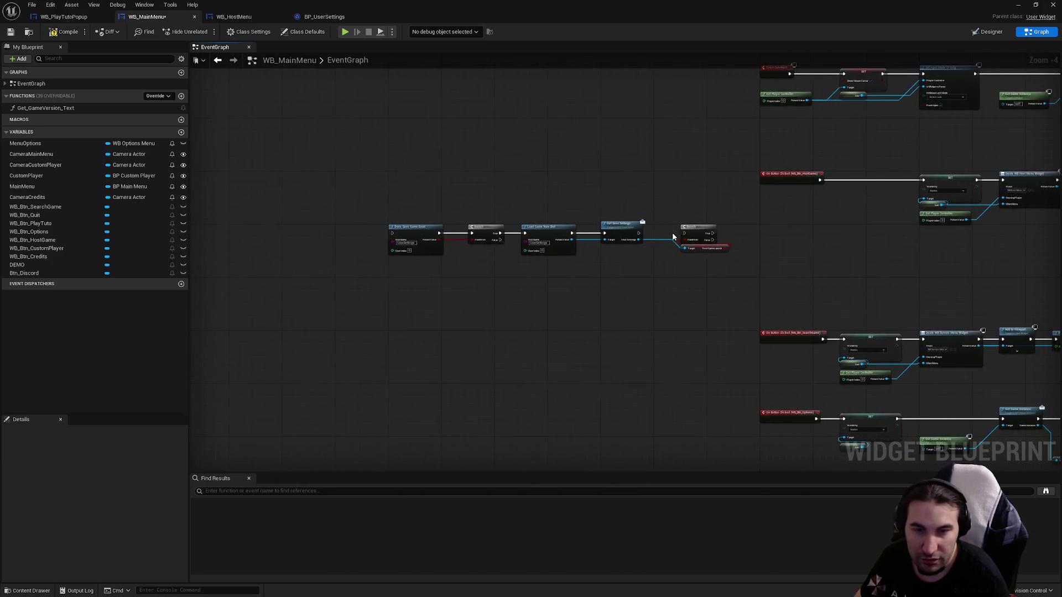
{"action": "left_click_drag", "start_coordinate": [634, 128], "coordinate": [744, 104]}
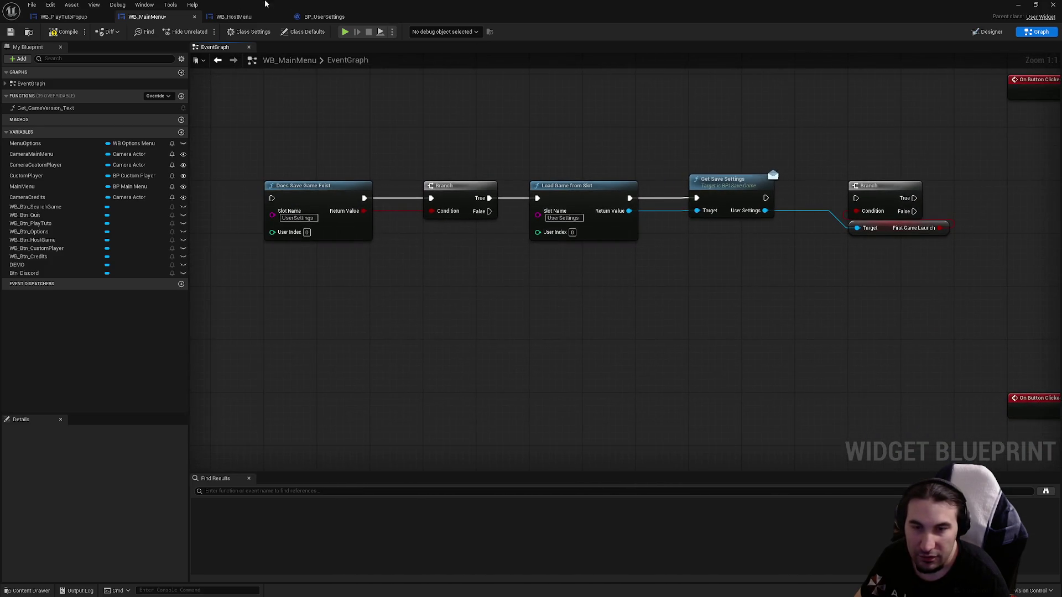
- Wire Get Save Settings' execution output into the First Game Launch Branch and save WB_MainMenu
{"action": "left_click", "coordinate": [11, 31]}
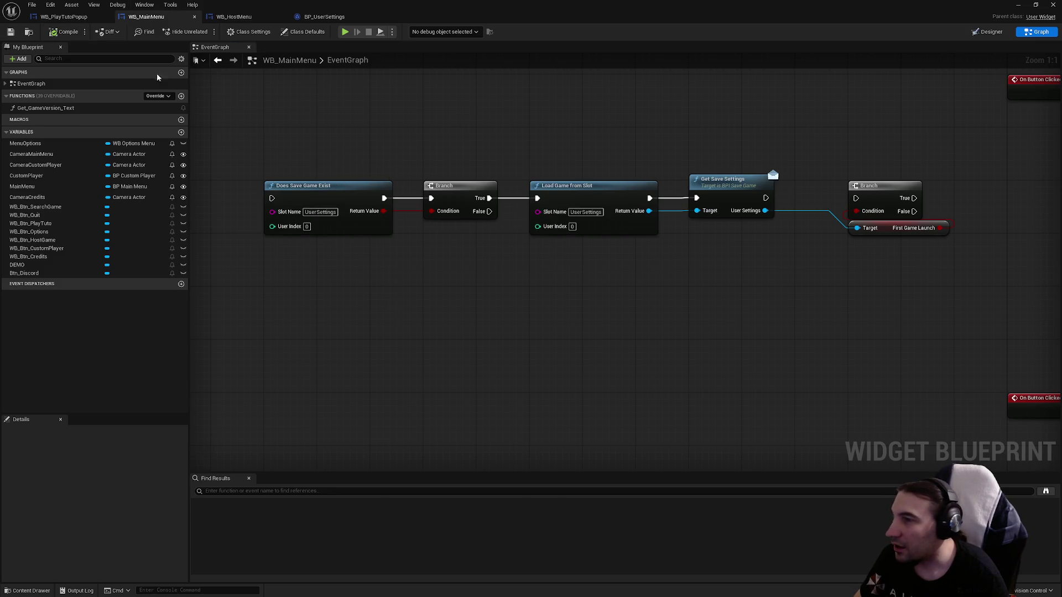
{"action": "left_click_drag", "start_coordinate": [553, 160], "coordinate": [522, 193]}
{"action": "mouse_move", "coordinate": [315, 201]}
{"action": "left_mouse_down"}
{"action": "mouse_move", "coordinate": [439, 306]}
{"action": "mouse_move", "coordinate": [284, 343]}
{"action": "left_mouse_up"}
{"action": "mouse_move", "coordinate": [409, 193]}
{"action": "left_mouse_down"}
{"action": "mouse_move", "coordinate": [435, 343]}
{"action": "mouse_move", "coordinate": [393, 323]}
{"action": "mouse_move", "coordinate": [374, 194]}
{"action": "left_mouse_up"}
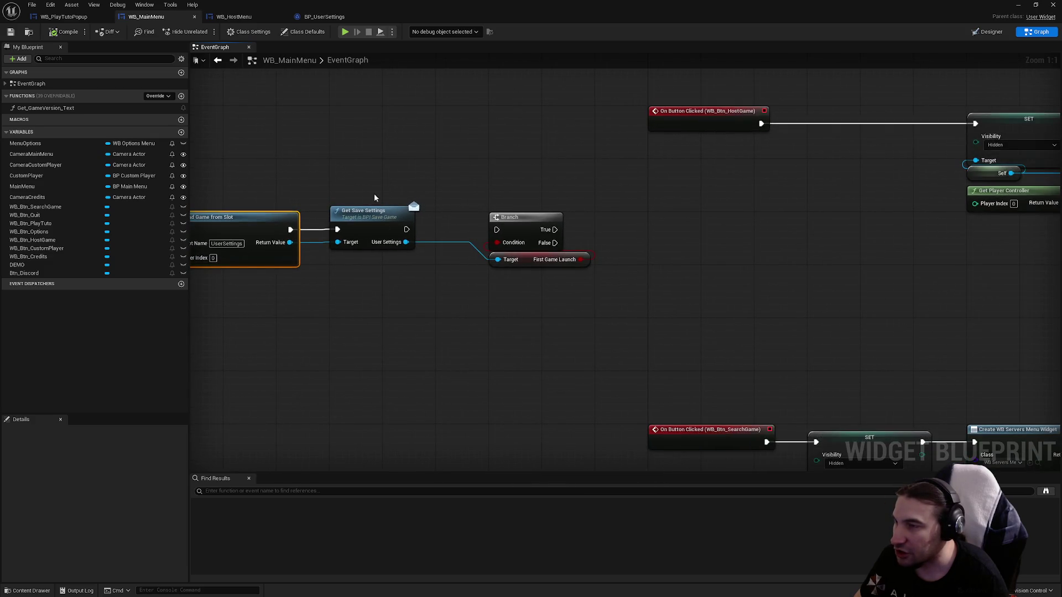
{"action": "left_click", "coordinate": [343, 220]}
{"action": "mouse_move", "coordinate": [407, 244]}
{"action": "left_mouse_down"}
{"action": "mouse_move", "coordinate": [342, 284]}
{"action": "mouse_move", "coordinate": [431, 270]}
{"action": "left_mouse_up"}
{"action": "left_click_drag", "start_coordinate": [515, 300], "coordinate": [431, 283]}
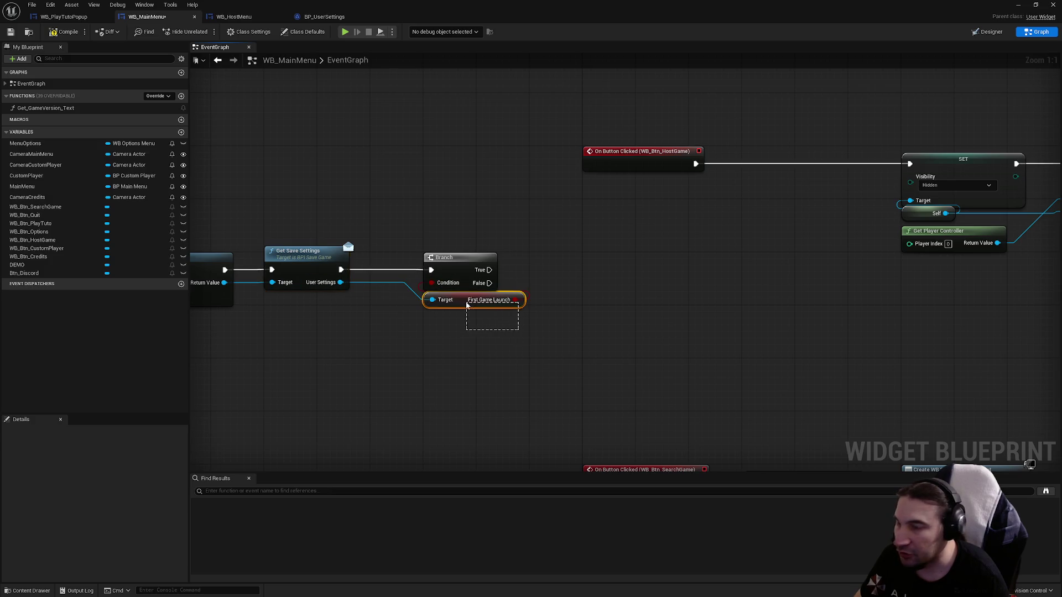
{"action": "mouse_move", "coordinate": [680, 329]}
{"action": "left_mouse_down"}
{"action": "mouse_move", "coordinate": [699, 349]}
{"action": "mouse_move", "coordinate": [748, 322]}
{"action": "left_mouse_up"}
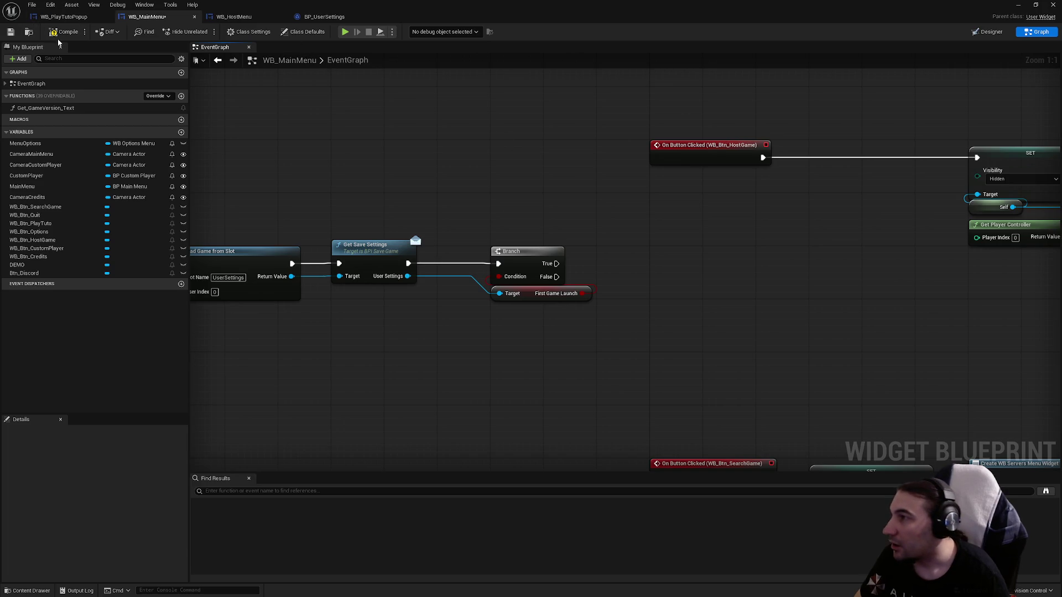
{"action": "left_click", "coordinate": [10, 34]}
- Arrange the Branch and First Game Launch nodes near the Host Game event, then switch to WB_PlayTutoPopup
{"action": "left_click_drag", "start_coordinate": [693, 278], "coordinate": [877, 241]}
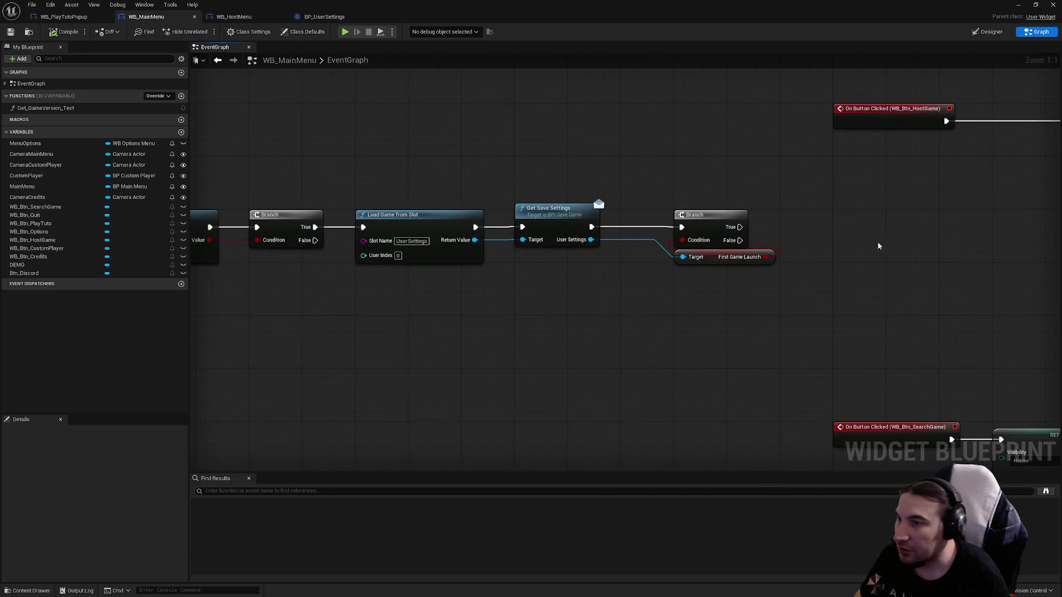
{"action": "mouse_move", "coordinate": [774, 302]}
{"action": "left_mouse_down"}
{"action": "mouse_move", "coordinate": [672, 209]}
{"action": "mouse_move", "coordinate": [681, 220]}
{"action": "mouse_move", "coordinate": [588, 242]}
{"action": "mouse_move", "coordinate": [475, 249]}
{"action": "left_mouse_up"}
{"action": "mouse_move", "coordinate": [621, 225]}
{"action": "left_mouse_down"}
{"action": "mouse_move", "coordinate": [630, 180]}
{"action": "mouse_move", "coordinate": [598, 201]}
{"action": "left_mouse_up"}
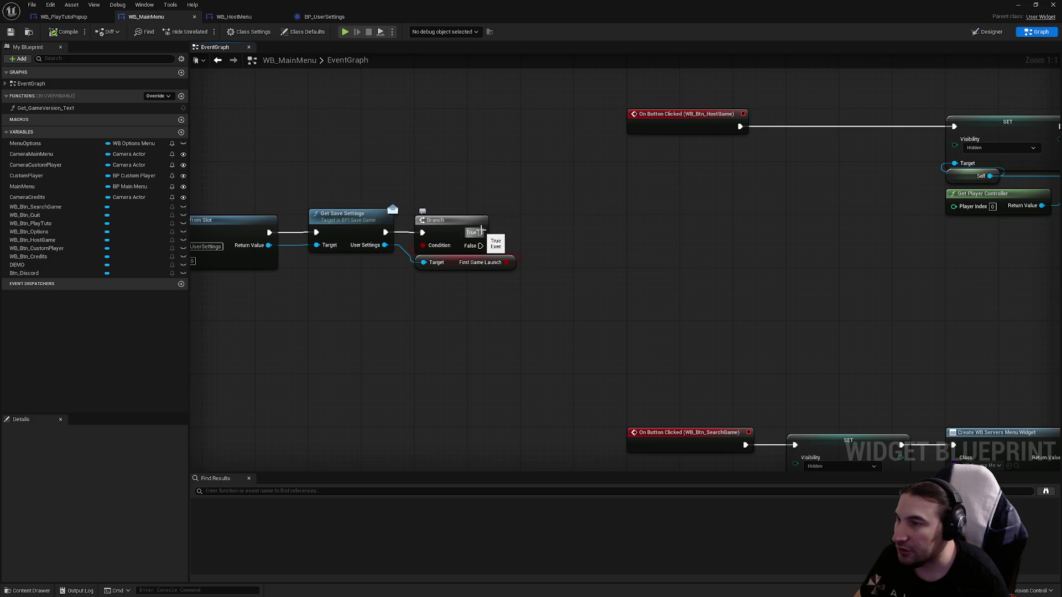
{"action": "mouse_move", "coordinate": [480, 232]}
{"action": "left_mouse_down"}
{"action": "mouse_move", "coordinate": [687, 240]}
{"action": "mouse_move", "coordinate": [456, 318]}
{"action": "left_mouse_up"}
{"action": "scroll", "coordinate": [633, 310], "scroll_direction": "down", "scroll_amount": 2}
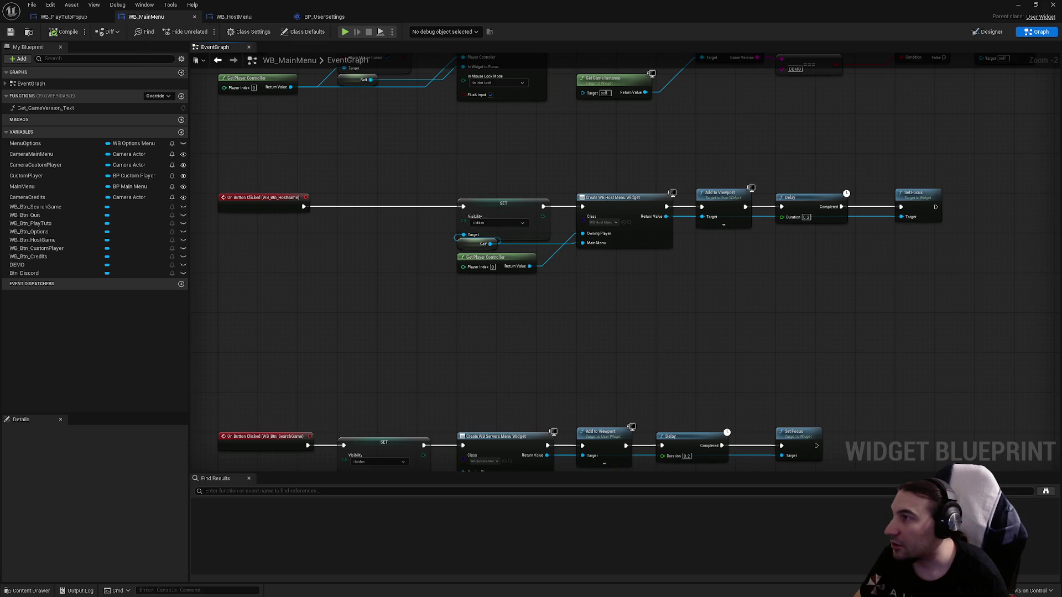
{"action": "left_click", "coordinate": [64, 16]}
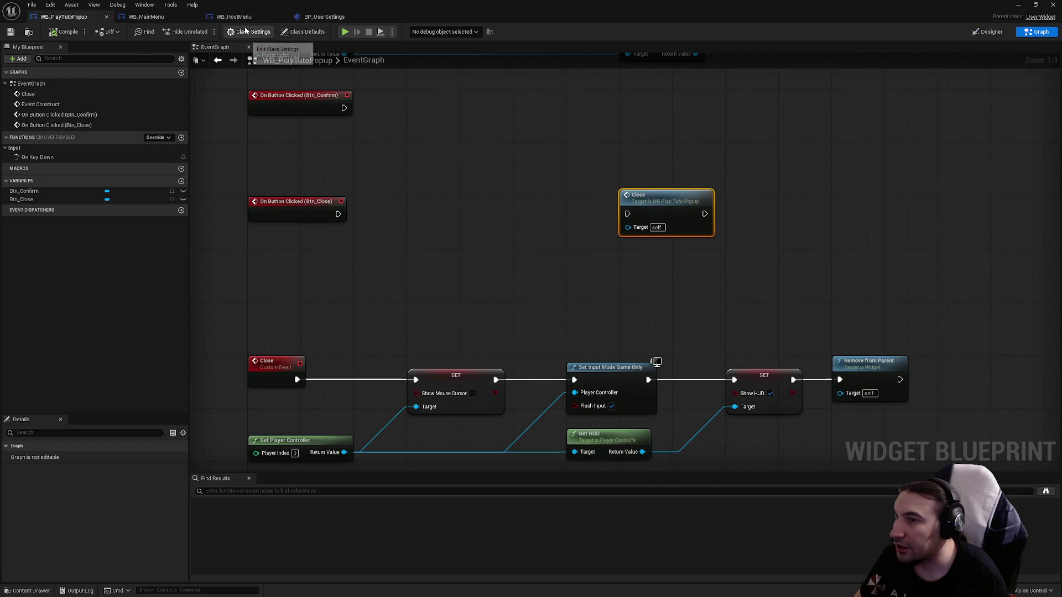
{"action": "left_click", "coordinate": [324, 17]}
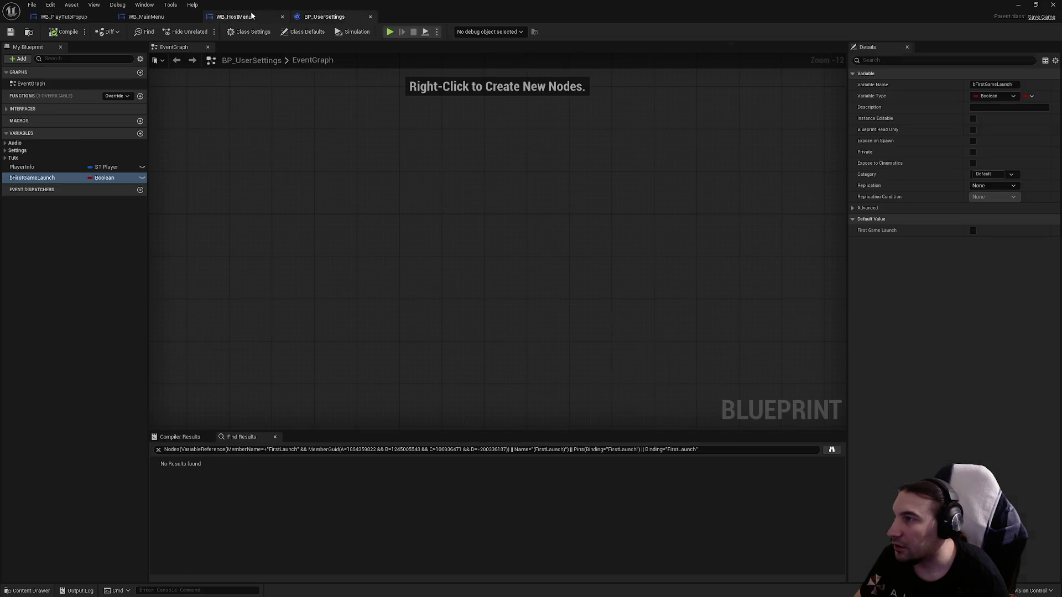
{"action": "left_click", "coordinate": [243, 16]}
{"action": "left_click", "coordinate": [146, 17]}
{"action": "left_click", "coordinate": [61, 17]}
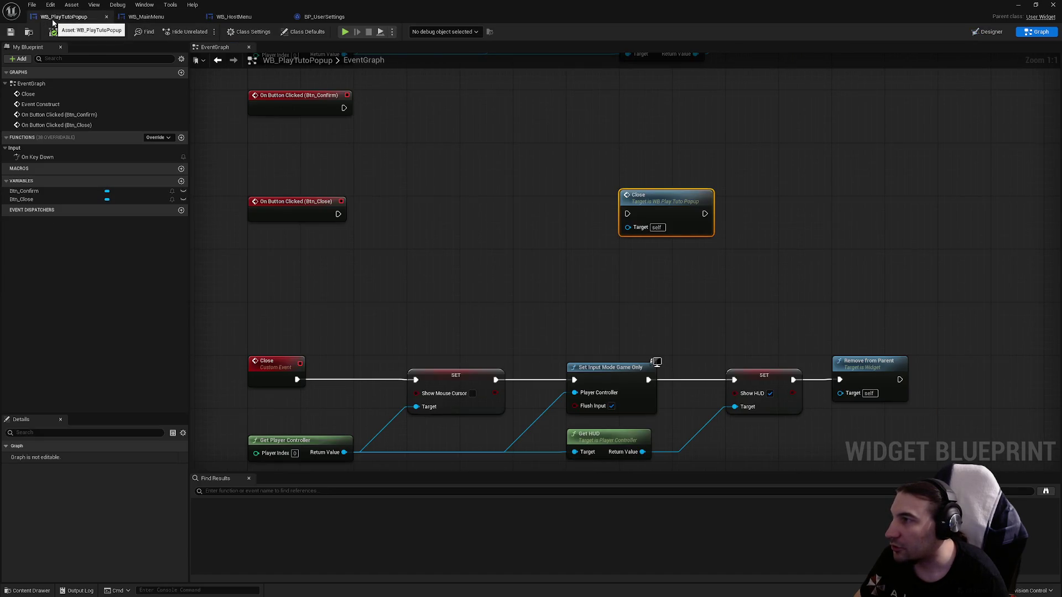
{"action": "left_click", "coordinate": [171, 18]}
{"action": "left_click", "coordinate": [241, 18]}
{"action": "left_click", "coordinate": [182, 18]}
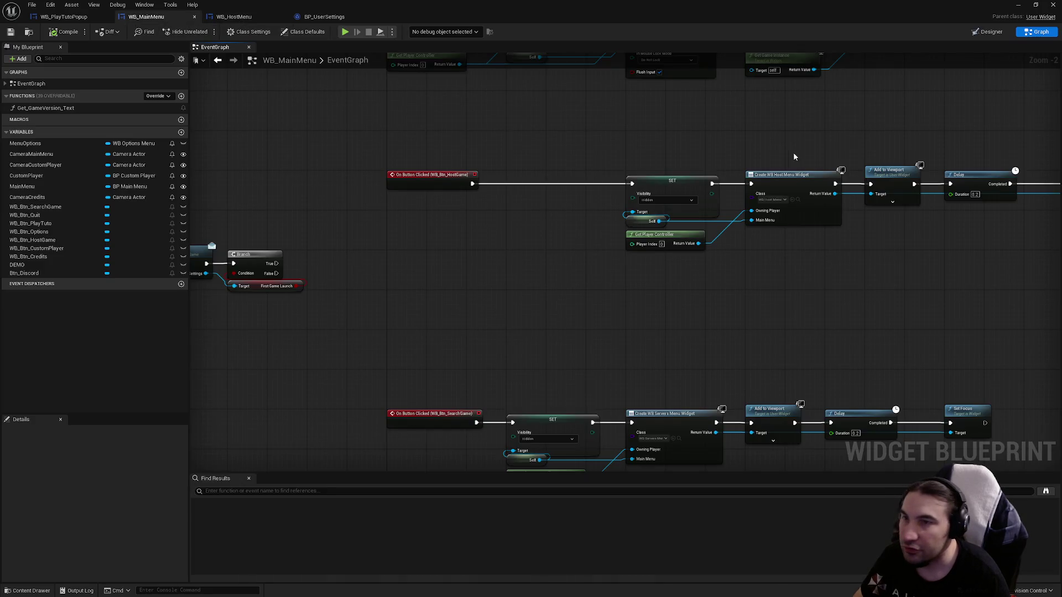
{"action": "left_click", "coordinate": [790, 175]}
{"action": "key", "text": "ctrl+c"}
{"action": "key", "text": "ctrl+v"}
- Wire Branch True into the Create Widget node, set its class to WB_PlayTutoPopup, and refresh it
{"action": "scroll", "coordinate": [553, 310], "scroll_direction": "up", "scroll_amount": 2}
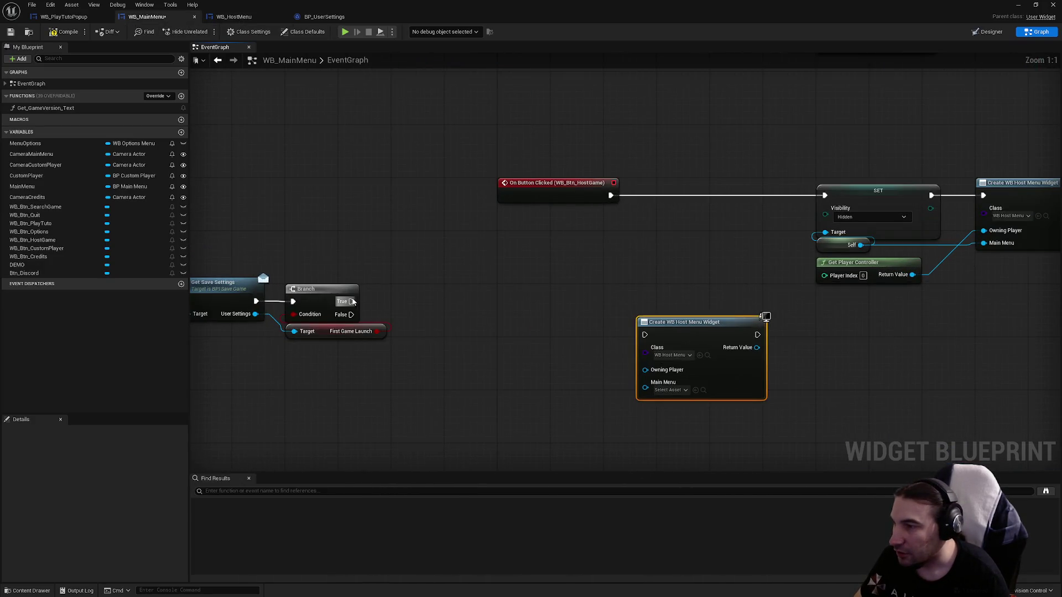
{"action": "mouse_move", "coordinate": [352, 302]}
{"action": "left_mouse_down"}
{"action": "mouse_move", "coordinate": [645, 335]}
{"action": "mouse_move", "coordinate": [660, 302]}
{"action": "mouse_move", "coordinate": [488, 236]}
{"action": "left_mouse_up"}
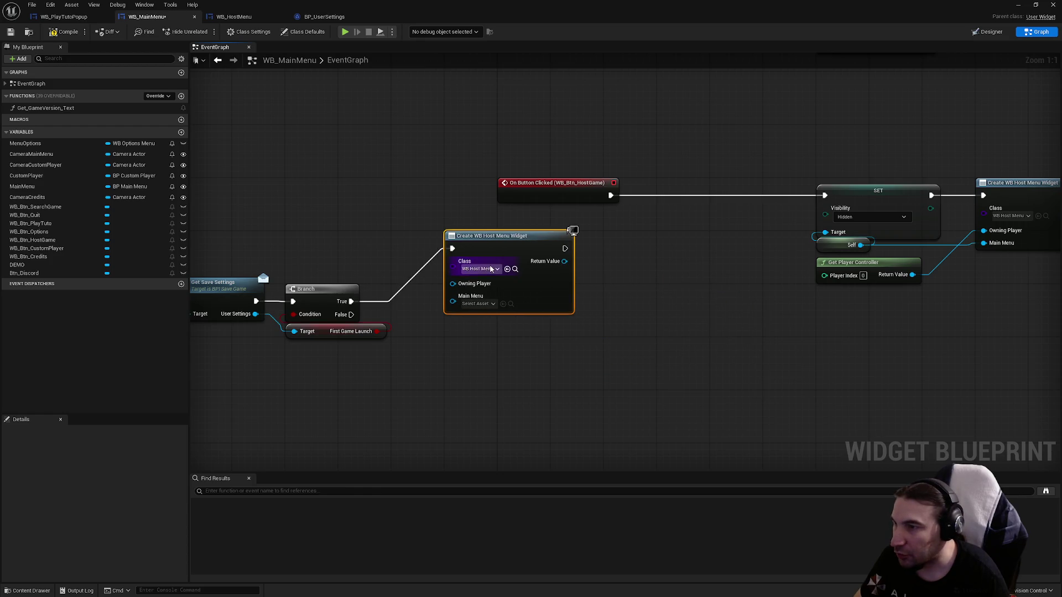
{"action": "left_click", "coordinate": [491, 269]}
{"action": "type", "text": "pop"}
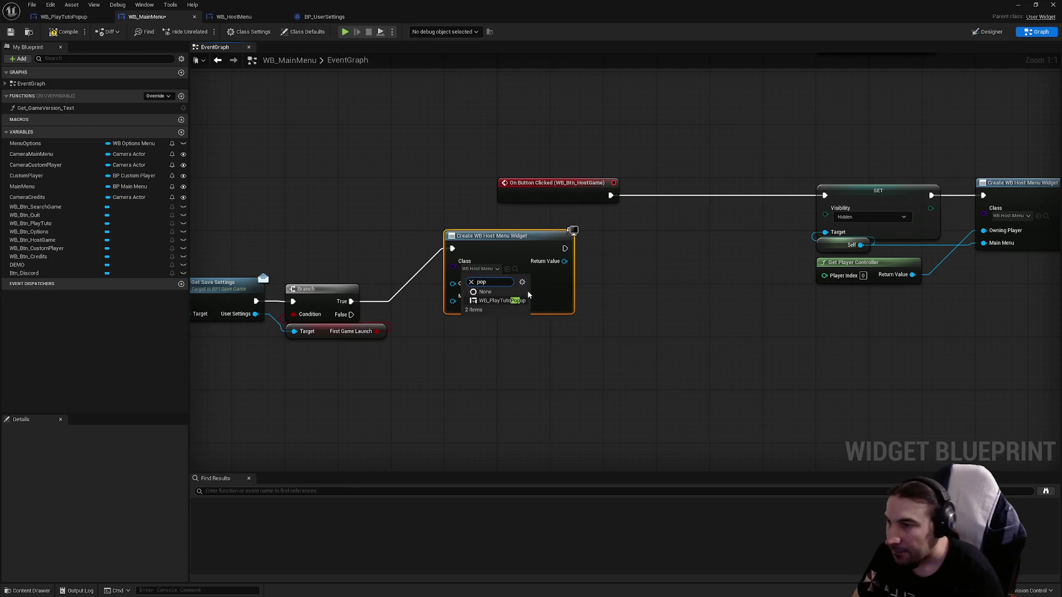
{"action": "left_click", "coordinate": [505, 300]}
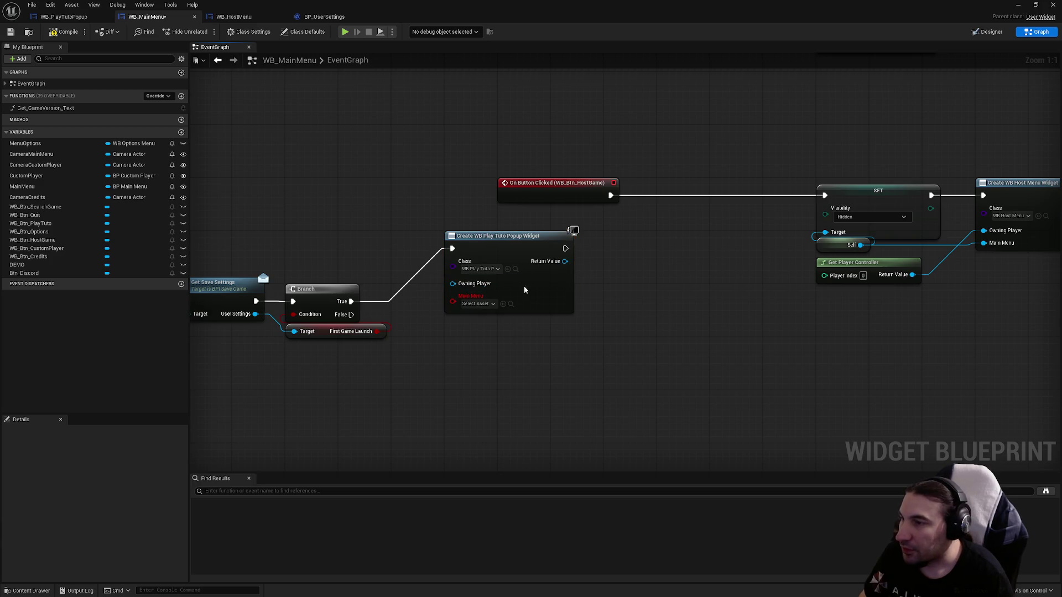
{"action": "right_click", "coordinate": [525, 289]}
{"action": "left_click", "coordinate": [576, 349]}
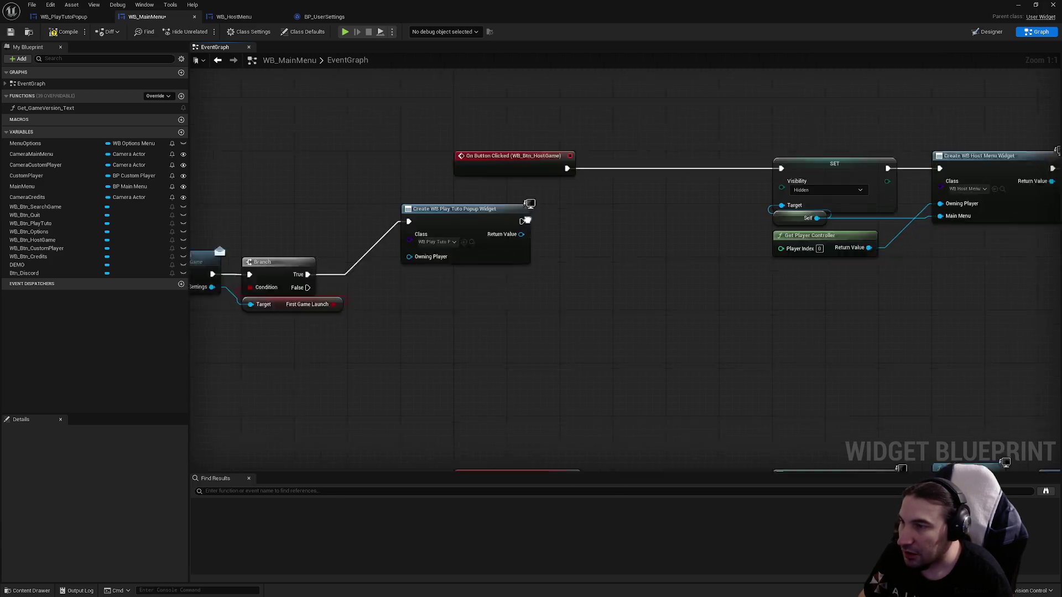
- Add the popup to the viewport with ZOrder 50, then copy the SET visibility node and Self
{"action": "left_click_drag", "start_coordinate": [526, 220], "coordinate": [633, 263]}
{"action": "type", "text": "ad"}
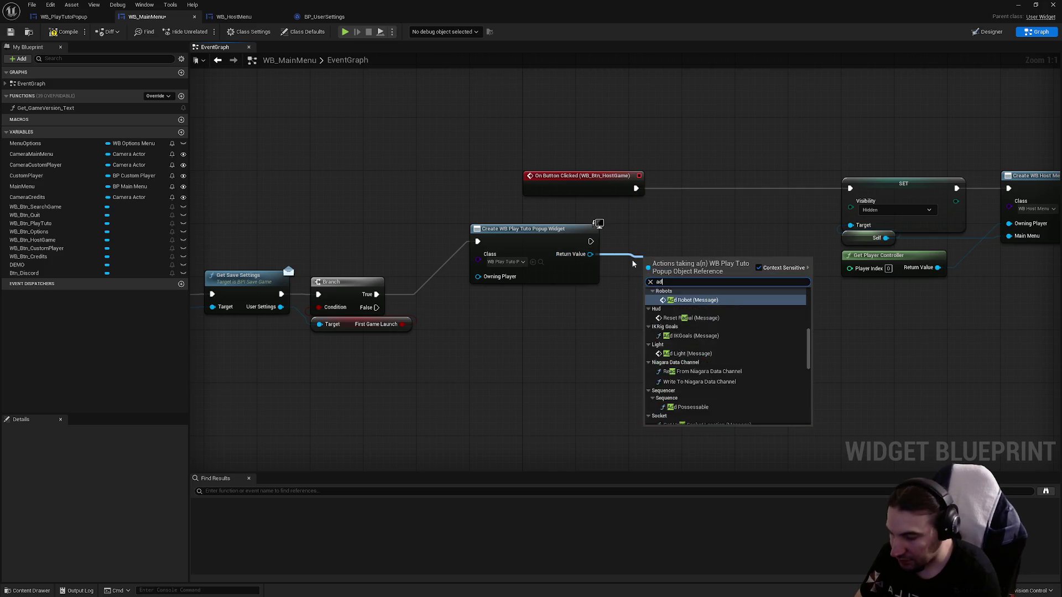
{"action": "type", "text": "d to"}
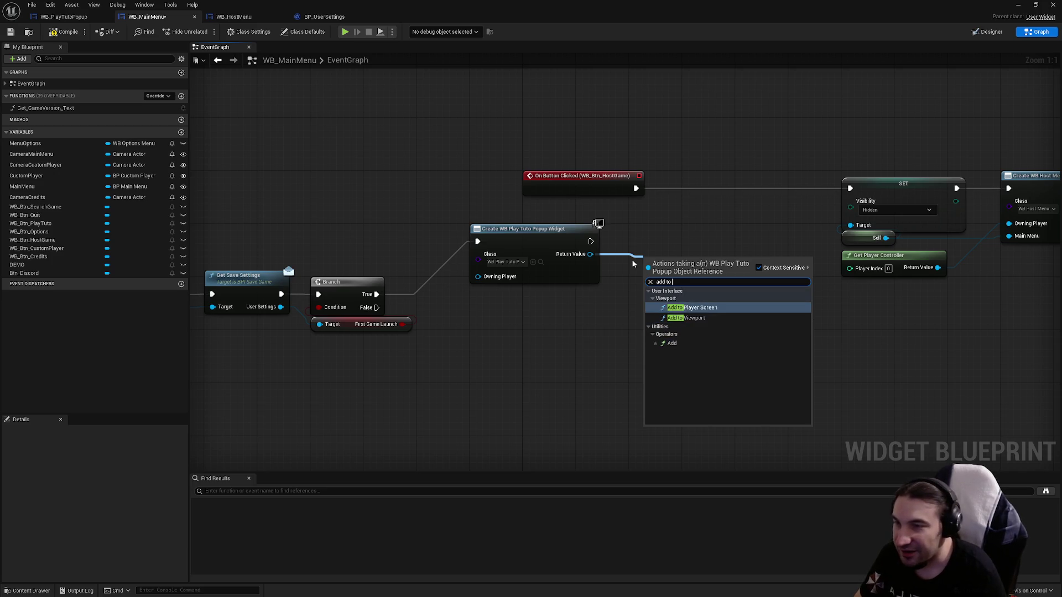
{"action": "left_click", "coordinate": [686, 318]}
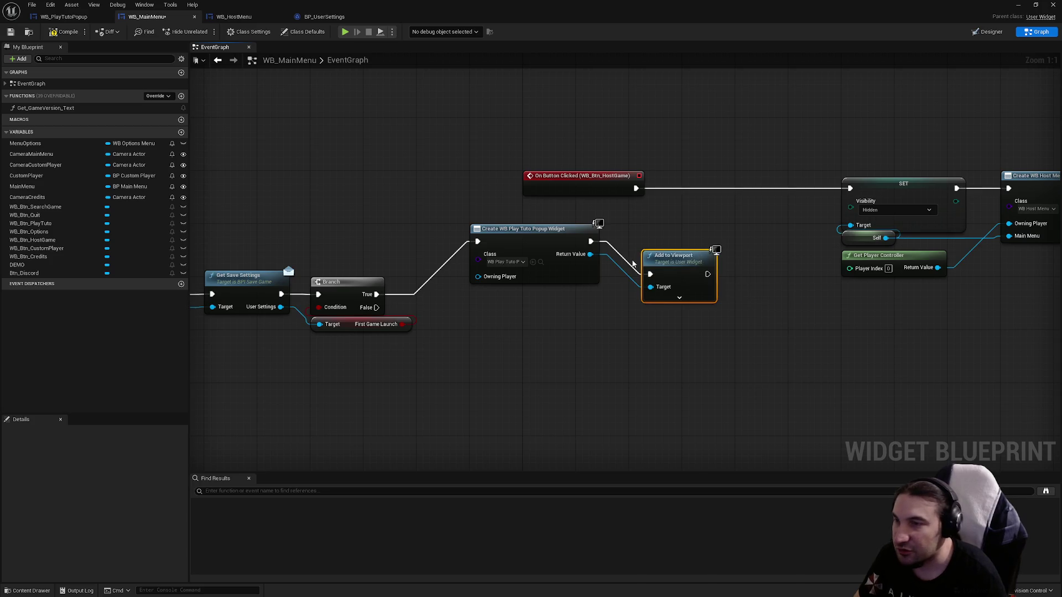
{"action": "left_click", "coordinate": [680, 300]}
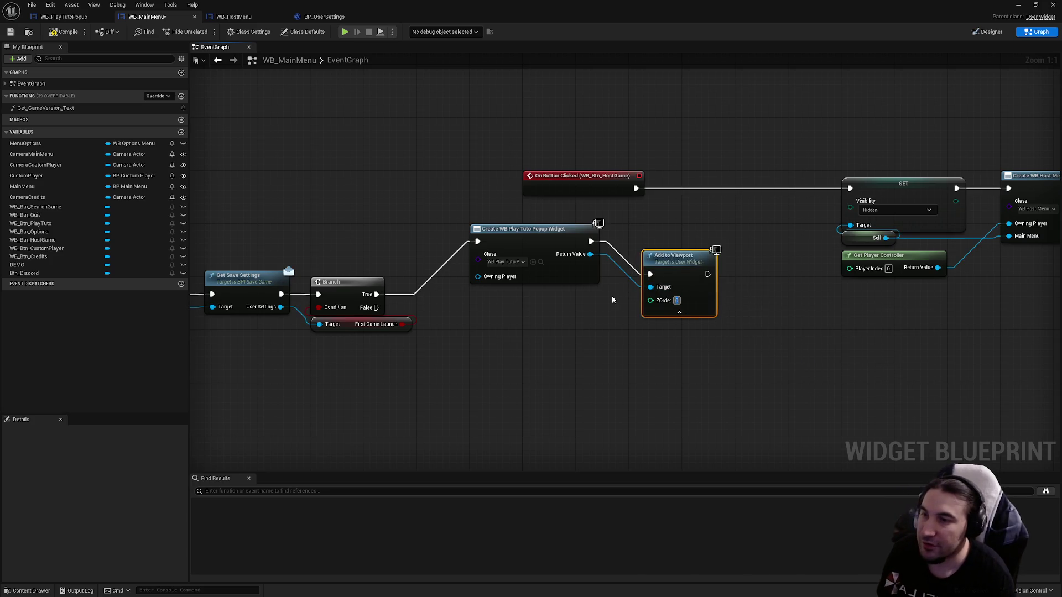
{"action": "type", "text": "20"}
{"action": "key", "text": "BackSpace"}
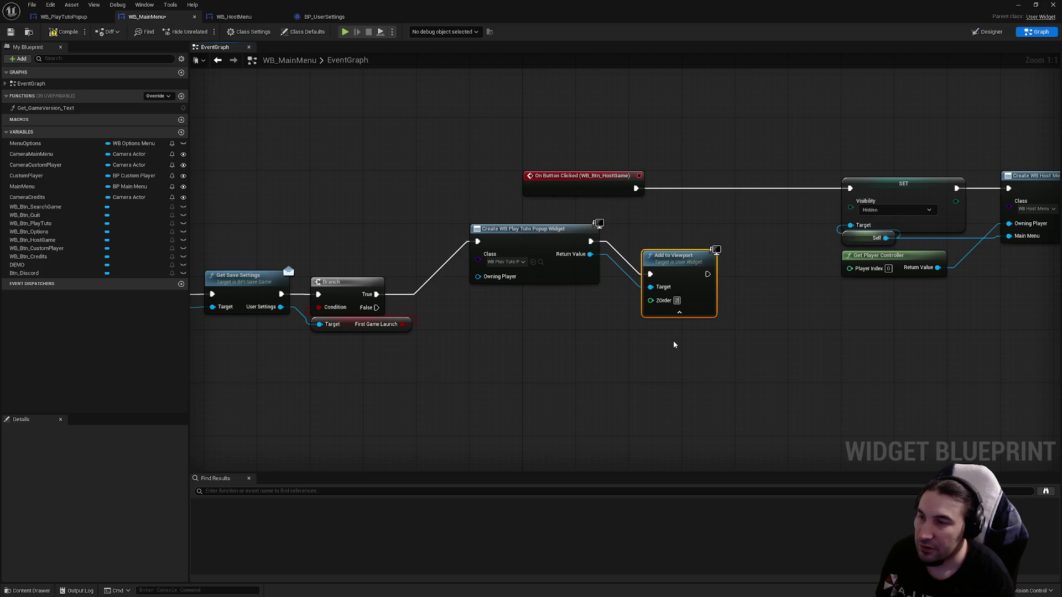
{"action": "type", "text": "50"}
{"action": "mouse_move", "coordinate": [698, 288]}
{"action": "left_mouse_down"}
{"action": "mouse_move", "coordinate": [682, 246]}
{"action": "mouse_move", "coordinate": [685, 255]}
{"action": "left_mouse_up"}
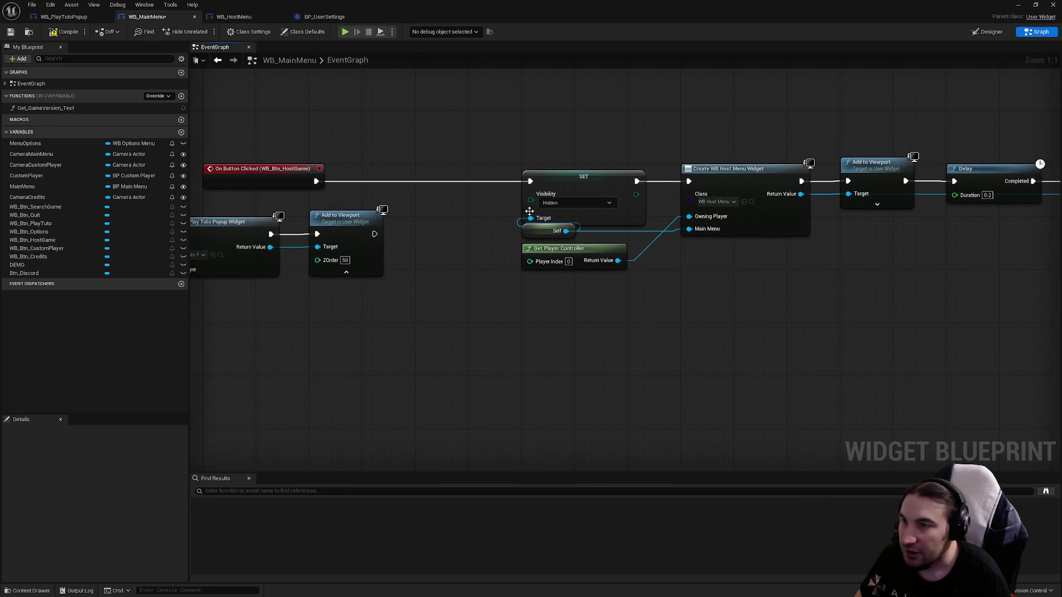
{"action": "left_click_drag", "start_coordinate": [538, 120], "coordinate": [560, 242]}
{"action": "key", "text": "ctrl+c"}
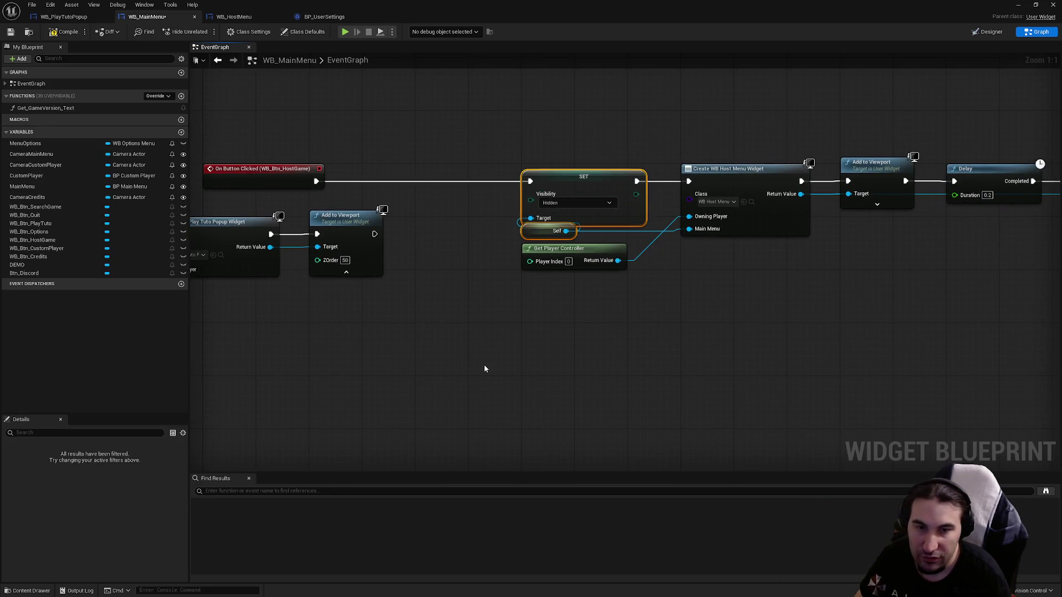
- Paste a copy of the SET Visibility (Hidden, Target Self) node into the graph
{"action": "left_click", "coordinate": [486, 367]}
{"action": "key", "text": "ctrl+v"}
{"action": "left_click_drag", "start_coordinate": [462, 369], "coordinate": [658, 353]}
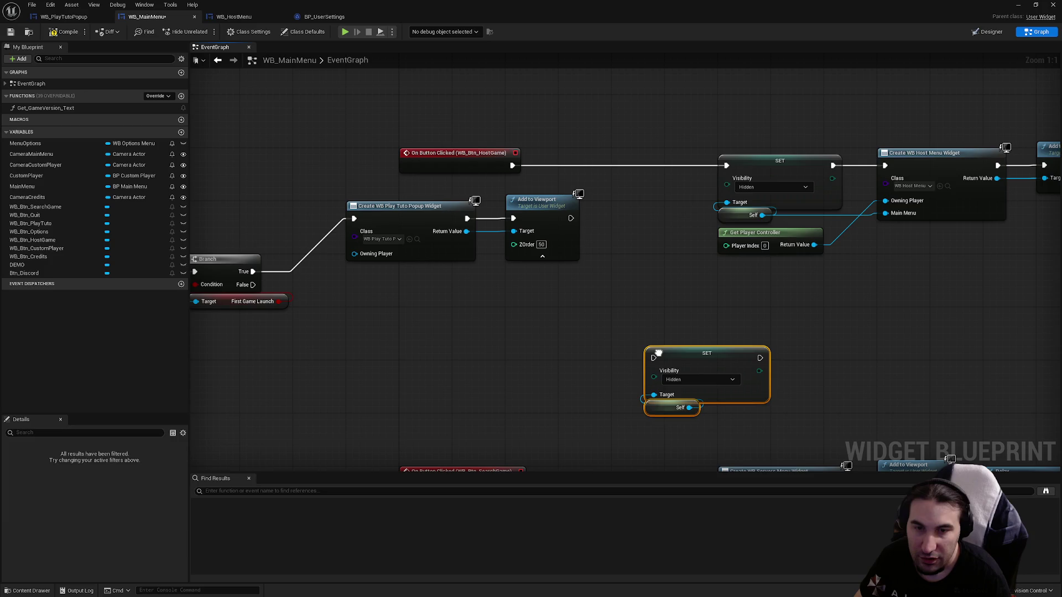
{"action": "scroll", "coordinate": [658, 353], "scroll_direction": "down", "scroll_amount": 2}
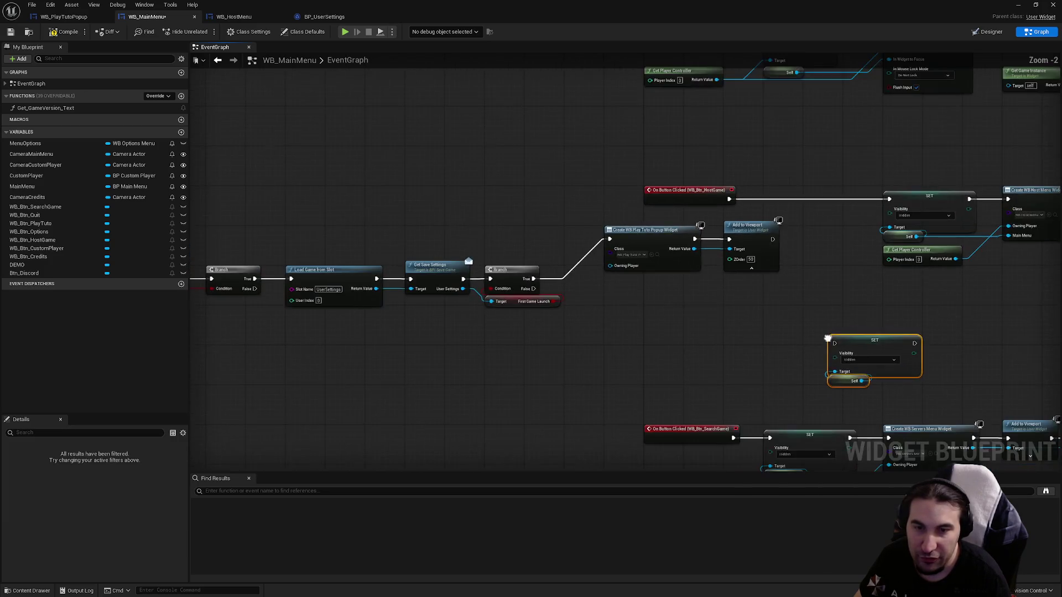
{"action": "scroll", "coordinate": [743, 315], "scroll_direction": "up", "scroll_amount": 1}
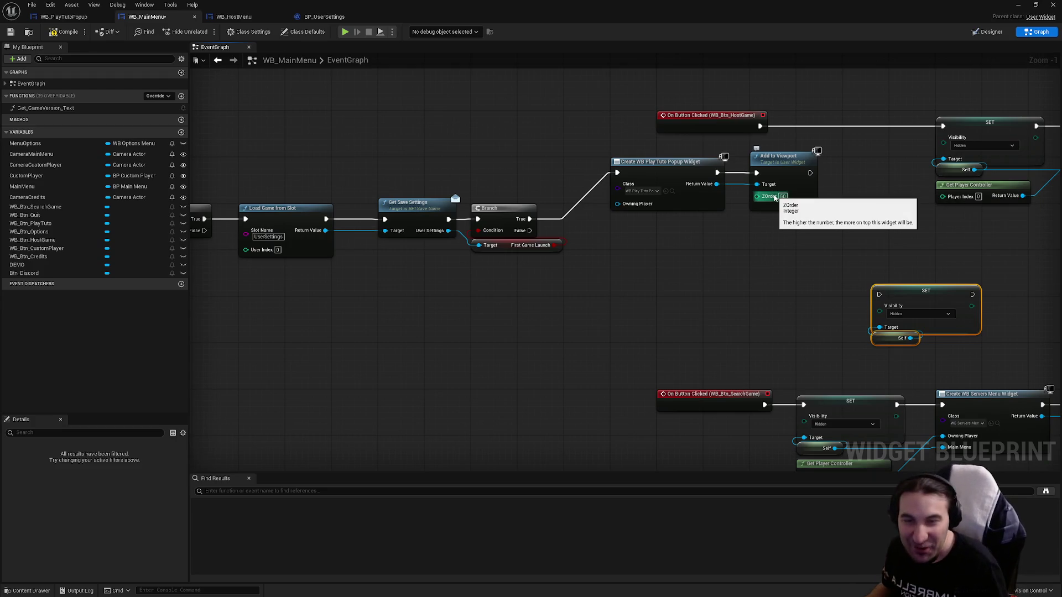
{"action": "scroll", "coordinate": [762, 244], "scroll_direction": "down", "scroll_amount": 2}
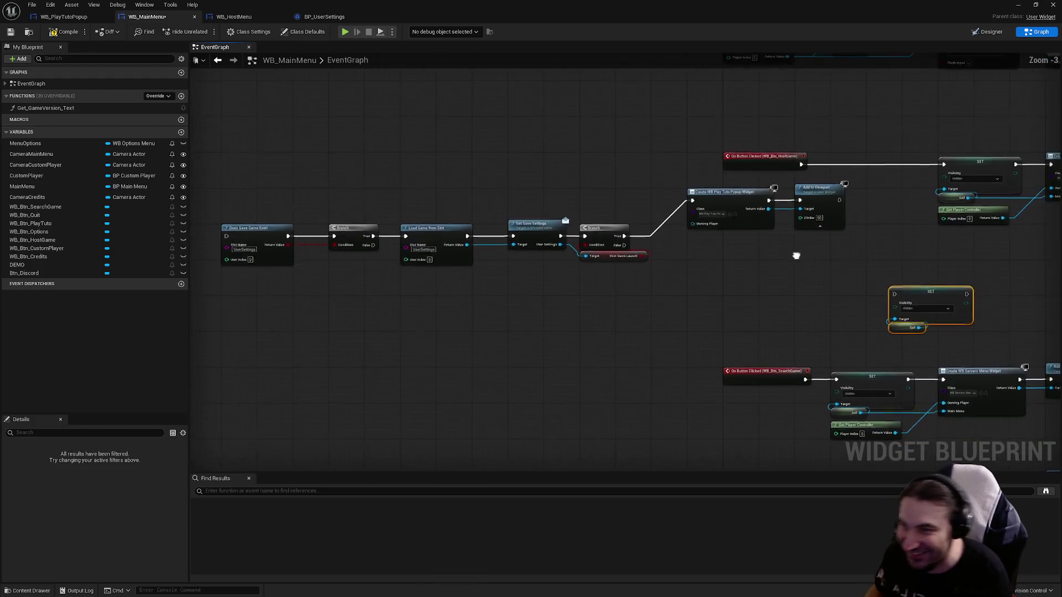
{"action": "scroll", "coordinate": [548, 266], "scroll_direction": "down", "scroll_amount": 1}
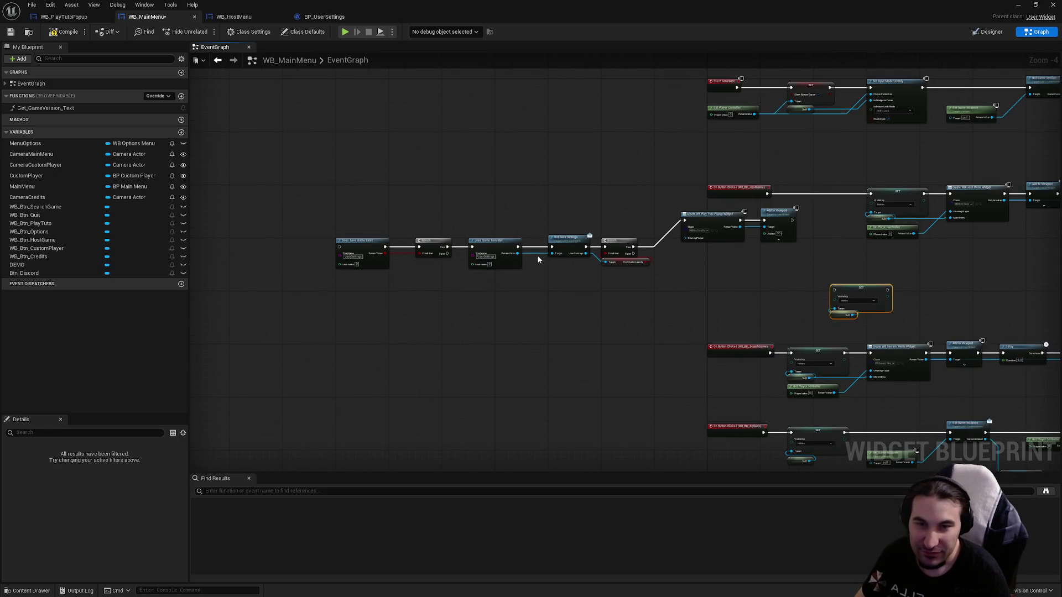
{"action": "left_click_drag", "start_coordinate": [534, 255], "coordinate": [521, 278]}
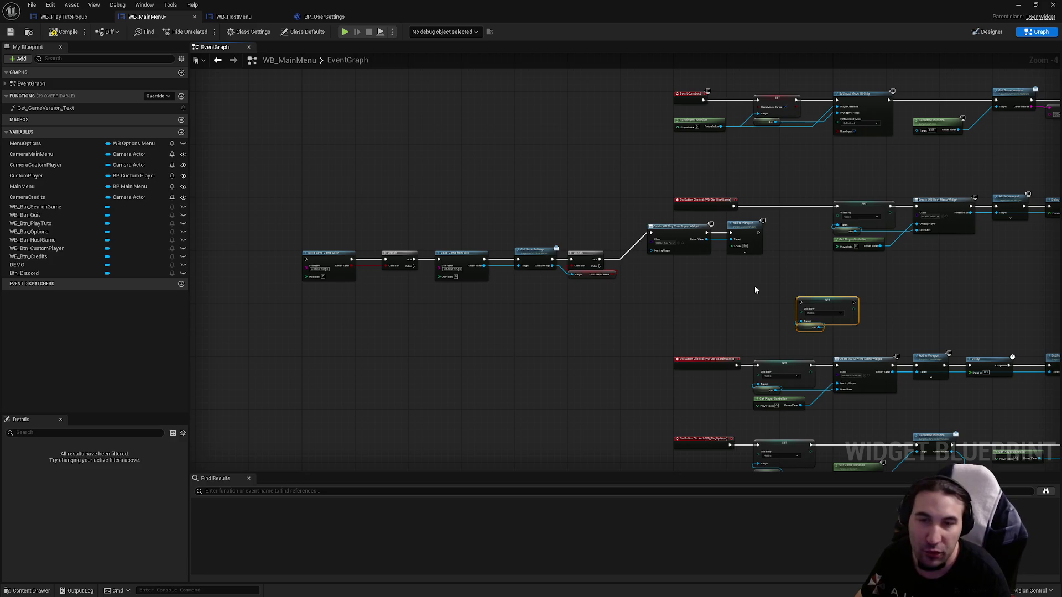
- Move the pasted SET Visibility node beside the Add to Viewport node
{"action": "left_click_drag", "start_coordinate": [755, 287], "coordinate": [683, 244]}
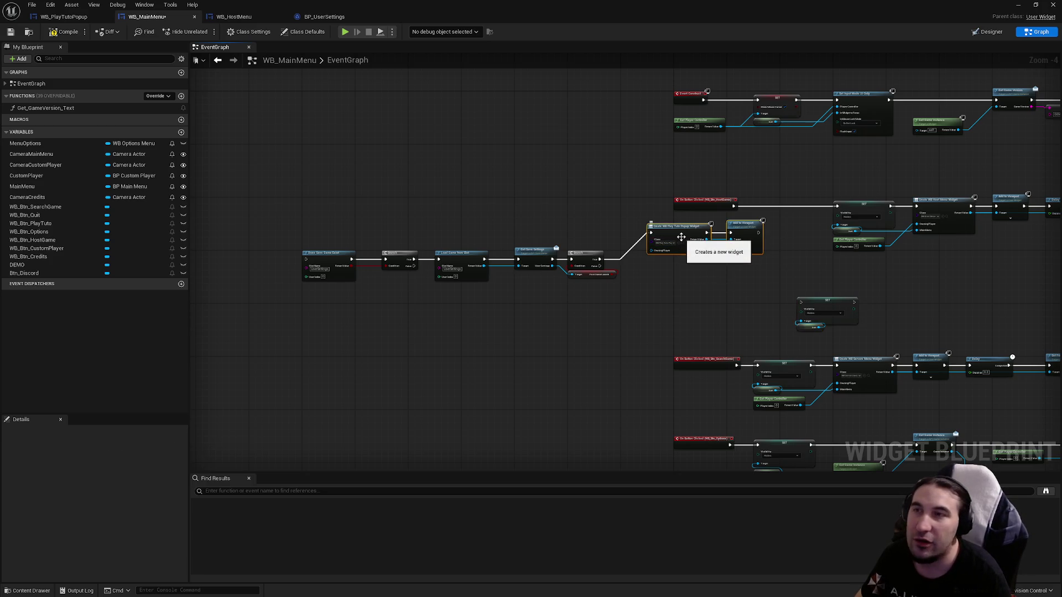
{"action": "scroll", "coordinate": [684, 235], "scroll_direction": "up", "scroll_amount": 5}
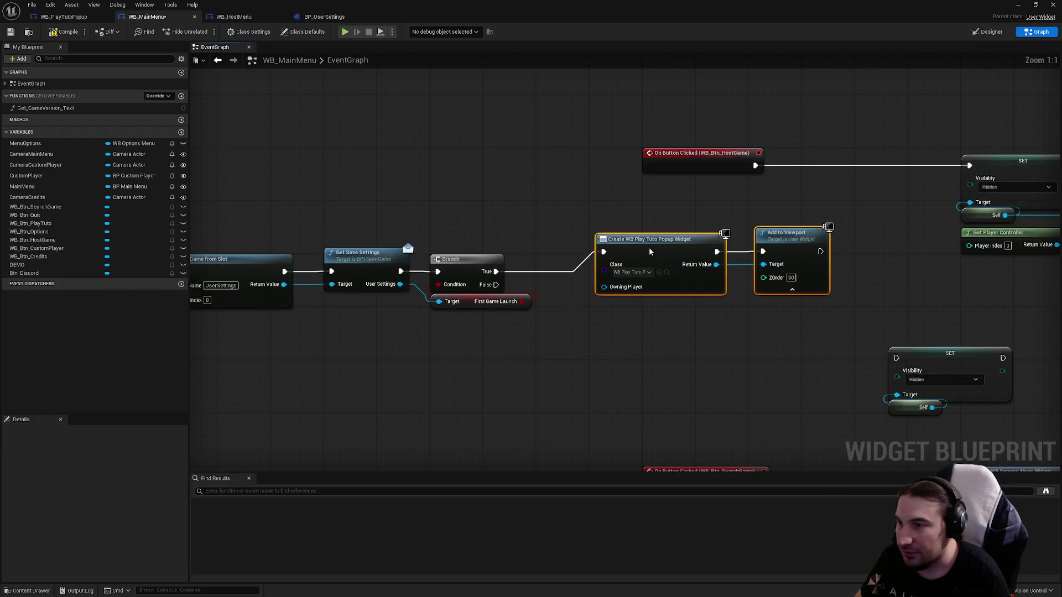
{"action": "scroll", "coordinate": [694, 147], "scroll_direction": "down", "scroll_amount": 2}
{"action": "left_click", "coordinate": [871, 310]}
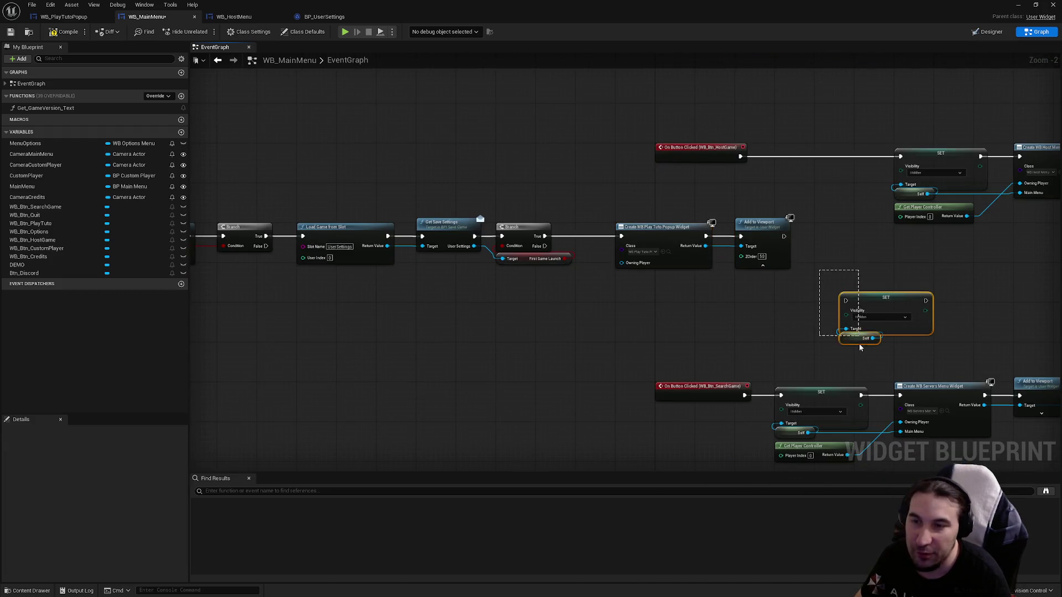
{"action": "left_click_drag", "start_coordinate": [872, 310], "coordinate": [847, 245]}
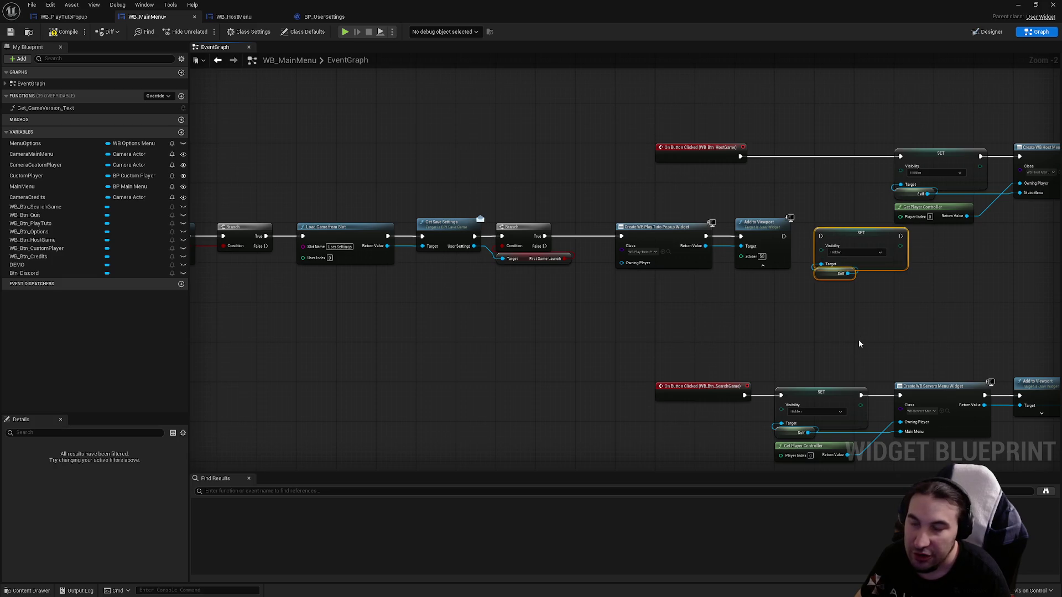
{"action": "left_click", "coordinate": [863, 336]}
- Shift the whole tutorial popup chain to the left
{"action": "scroll", "coordinate": [885, 352], "scroll_direction": "down", "scroll_amount": 2}
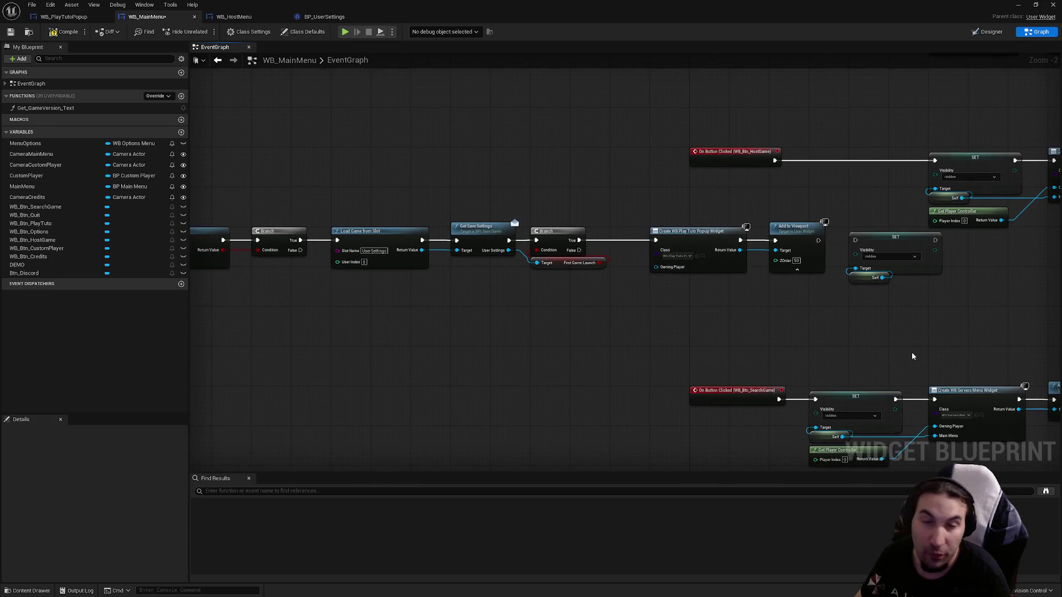
{"action": "mouse_move", "coordinate": [959, 354]}
{"action": "left_mouse_down"}
{"action": "mouse_move", "coordinate": [437, 265]}
{"action": "mouse_move", "coordinate": [264, 274]}
{"action": "left_mouse_up"}
{"action": "left_click", "coordinate": [592, 184]}
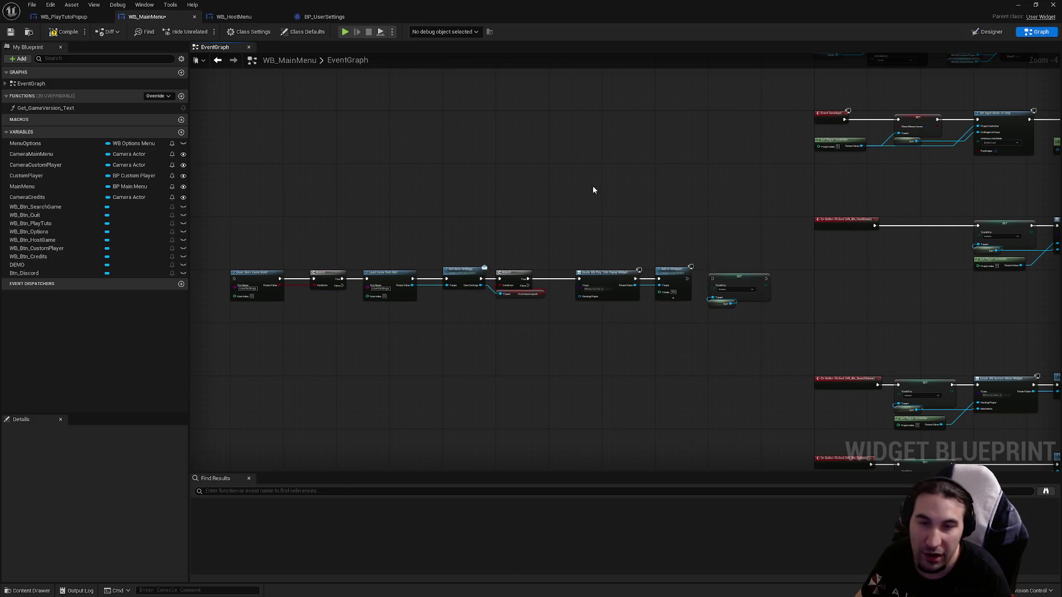
{"action": "scroll", "coordinate": [489, 188], "scroll_direction": "up", "scroll_amount": 3}
{"action": "mouse_move", "coordinate": [516, 214]}
{"action": "left_mouse_down"}
{"action": "mouse_move", "coordinate": [652, 180]}
{"action": "mouse_move", "coordinate": [706, 180]}
{"action": "mouse_move", "coordinate": [686, 180]}
{"action": "left_mouse_up"}
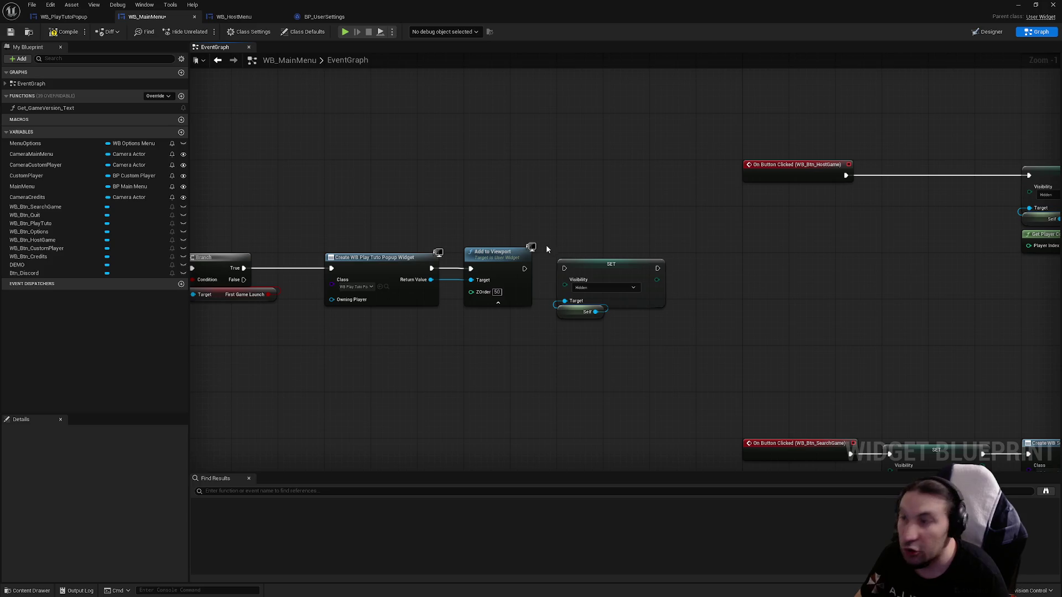
- Compile and save WB_MainMenu, then bring Add to Viewport and the SET node into view
{"action": "left_click", "coordinate": [68, 31]}
{"action": "left_click", "coordinate": [10, 32]}
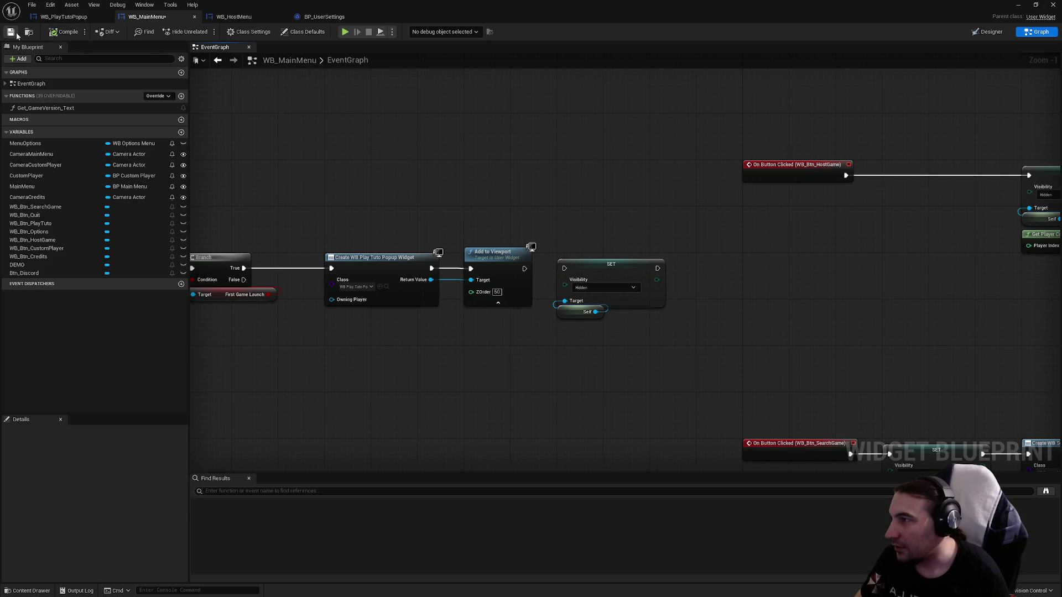
{"action": "mouse_move", "coordinate": [588, 187]}
{"action": "left_mouse_down"}
{"action": "mouse_move", "coordinate": [498, 181]}
{"action": "mouse_move", "coordinate": [713, 186]}
{"action": "left_mouse_up"}
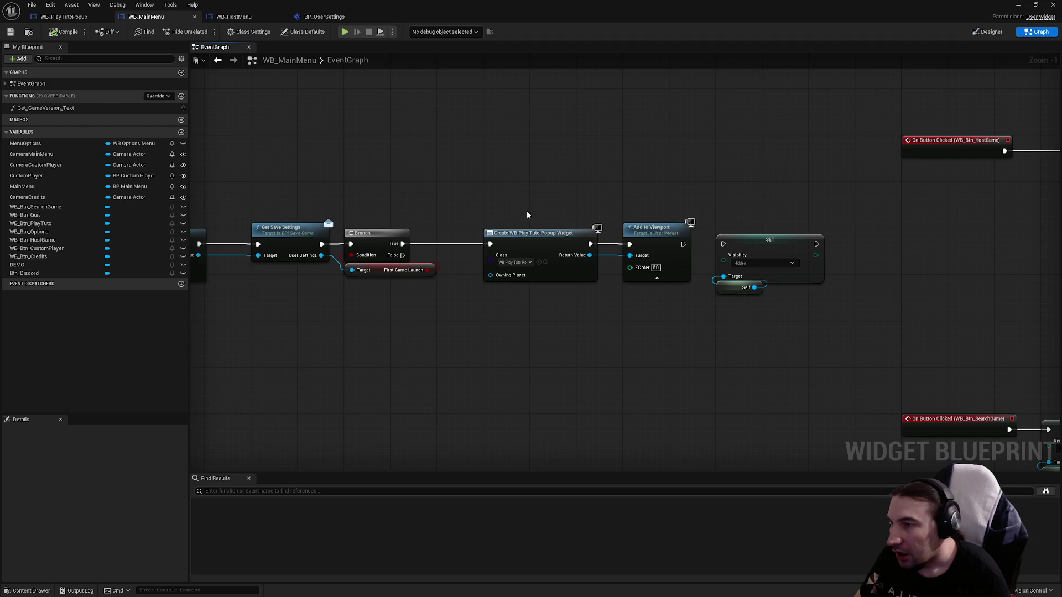
{"action": "mouse_move", "coordinate": [500, 178]}
{"action": "left_mouse_down"}
{"action": "mouse_move", "coordinate": [595, 310]}
{"action": "mouse_move", "coordinate": [657, 301]}
{"action": "mouse_move", "coordinate": [583, 329]}
{"action": "left_mouse_up"}
{"action": "mouse_move", "coordinate": [583, 329]}
{"action": "left_mouse_down"}
{"action": "mouse_move", "coordinate": [510, 230]}
{"action": "mouse_move", "coordinate": [465, 205]}
{"action": "mouse_move", "coordinate": [631, 315]}
{"action": "mouse_move", "coordinate": [609, 302]}
{"action": "left_mouse_up"}
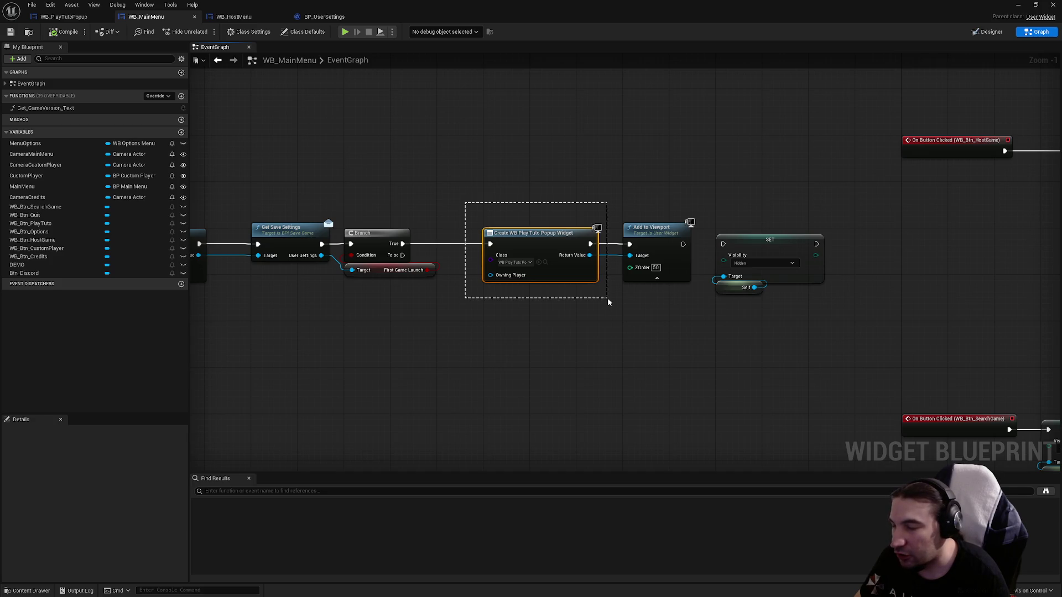
{"action": "mouse_move", "coordinate": [608, 302]}
{"action": "left_mouse_down"}
{"action": "mouse_move", "coordinate": [526, 332]}
{"action": "mouse_move", "coordinate": [548, 216]}
{"action": "left_mouse_up"}
{"action": "left_click_drag", "start_coordinate": [618, 186], "coordinate": [479, 161]}
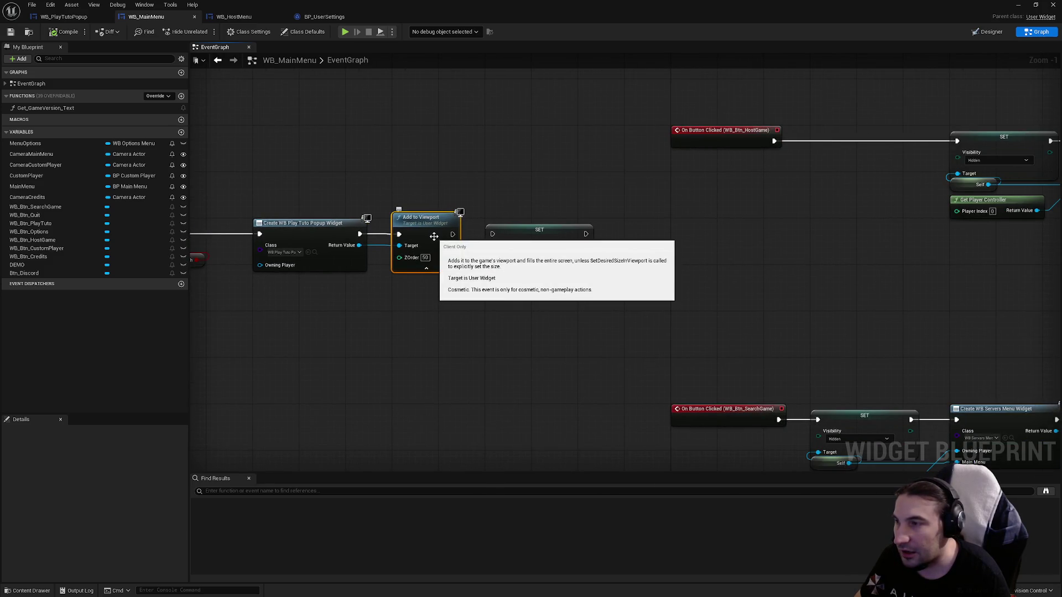
{"action": "left_click", "coordinate": [542, 184]}
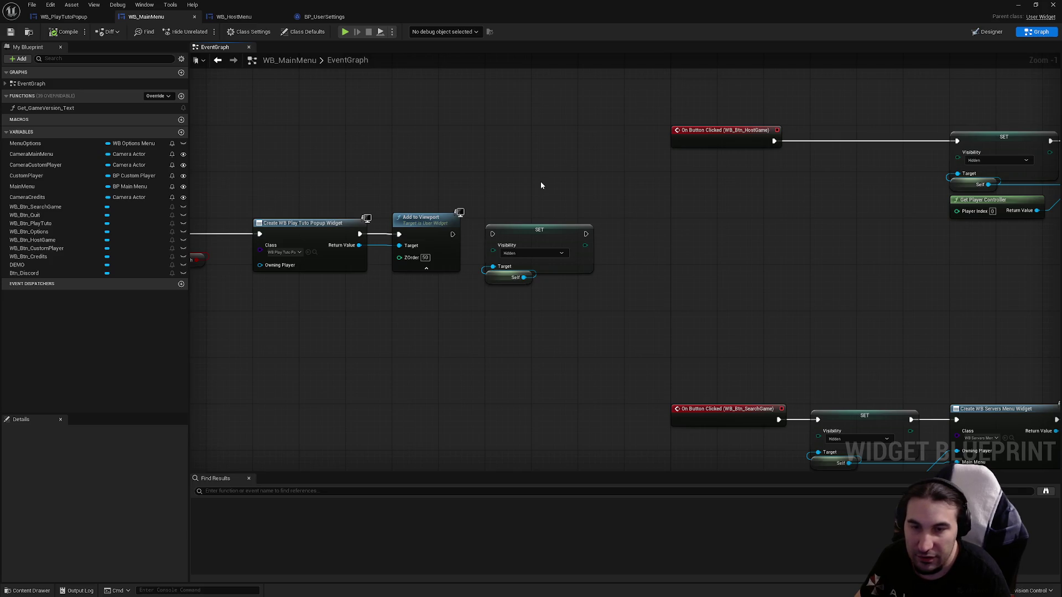
- Wire Add to Viewport's exec output into the SET node, keeping Visibility on Hidden
{"action": "left_click_drag", "start_coordinate": [605, 198], "coordinate": [532, 392]}
{"action": "scroll", "coordinate": [553, 235], "scroll_direction": "up", "scroll_amount": 1}
{"action": "left_click_drag", "start_coordinate": [476, 261], "coordinate": [525, 261]}
{"action": "left_click", "coordinate": [573, 220]}
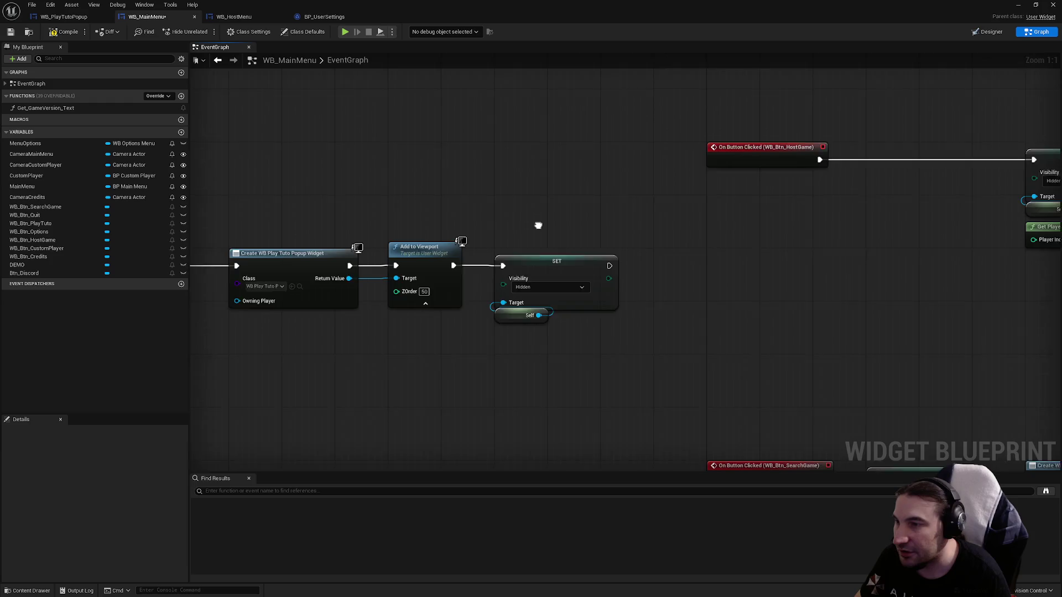
{"action": "left_click", "coordinate": [498, 284]}
{"action": "left_click", "coordinate": [458, 313]}
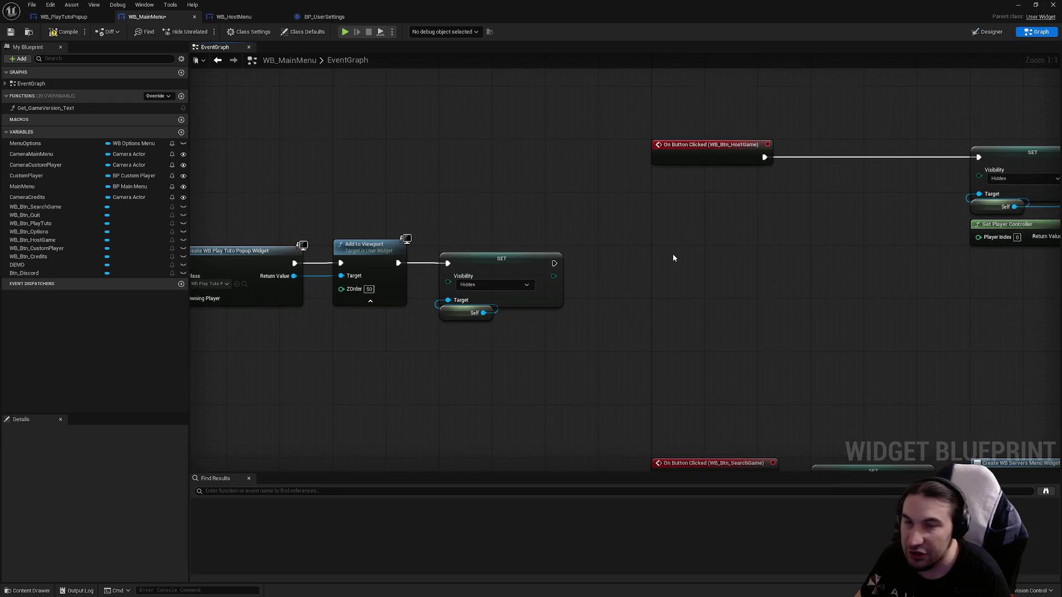
{"action": "scroll", "coordinate": [674, 259], "scroll_direction": "down", "scroll_amount": 3}
{"action": "mouse_move", "coordinate": [674, 258]}
{"action": "left_mouse_down"}
{"action": "mouse_move", "coordinate": [426, 225]}
{"action": "mouse_move", "coordinate": [329, 238]}
{"action": "left_mouse_up"}
- Copy the 0.2 s Delay and Set Focus nodes from the Host Menu chain and paste them after SET
{"action": "scroll", "coordinate": [704, 217], "scroll_direction": "up", "scroll_amount": 3}
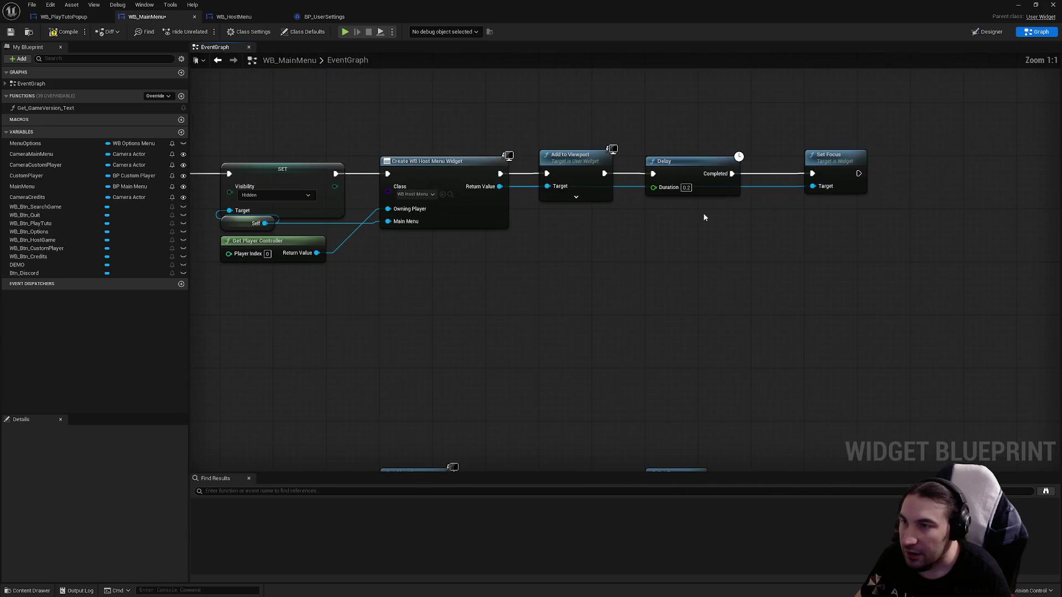
{"action": "left_click_drag", "start_coordinate": [704, 217], "coordinate": [590, 218]}
{"action": "left_click_drag", "start_coordinate": [804, 236], "coordinate": [569, 126]}
{"action": "left_click_drag", "start_coordinate": [436, 300], "coordinate": [884, 236]}
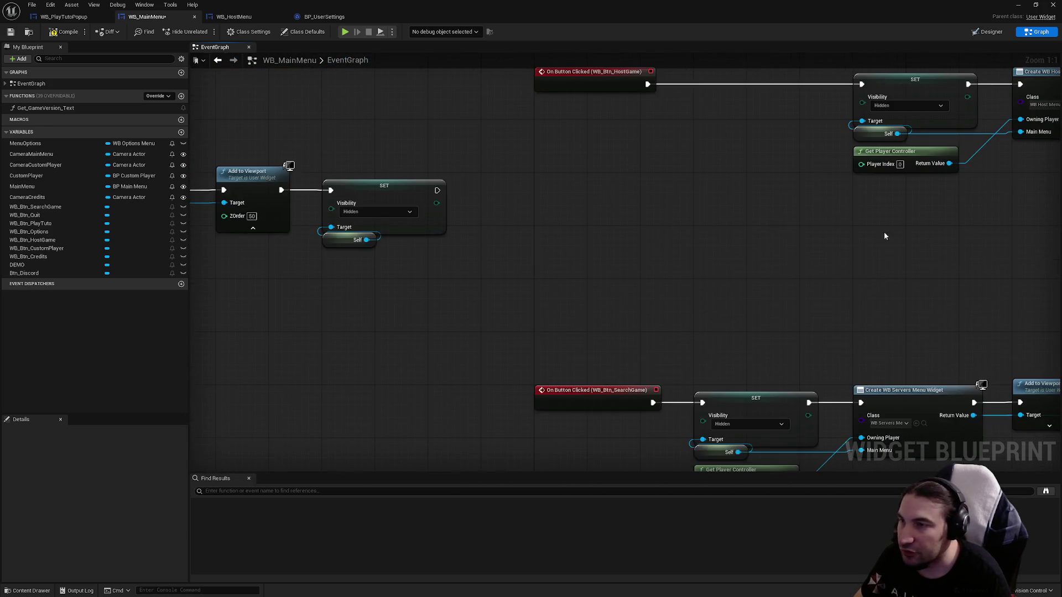
{"action": "key", "text": "ctrl+v"}
{"action": "left_click_drag", "start_coordinate": [480, 231], "coordinate": [529, 187]}
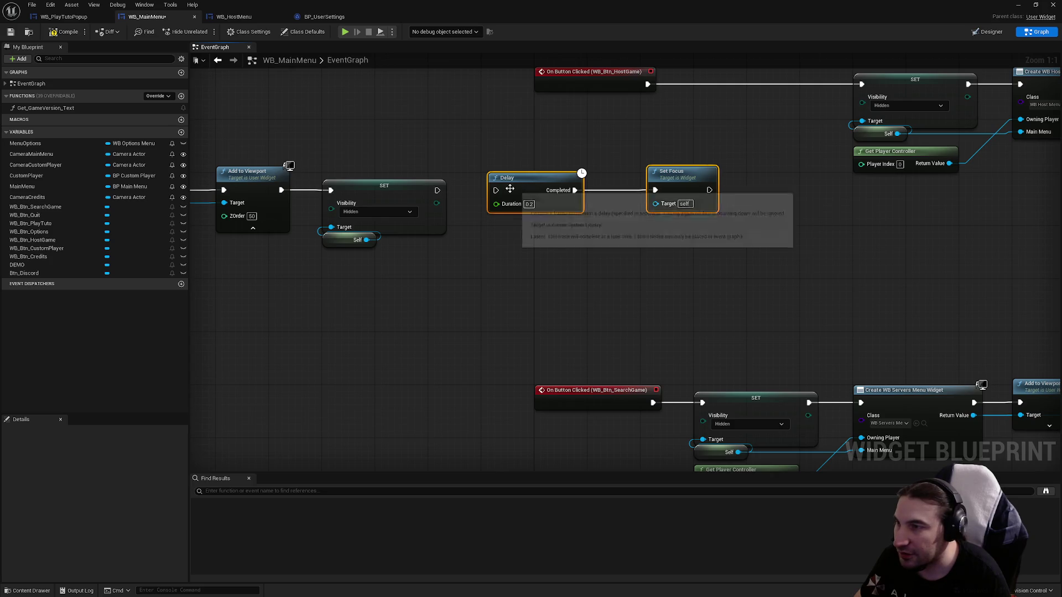
{"action": "left_click", "coordinate": [420, 260]}
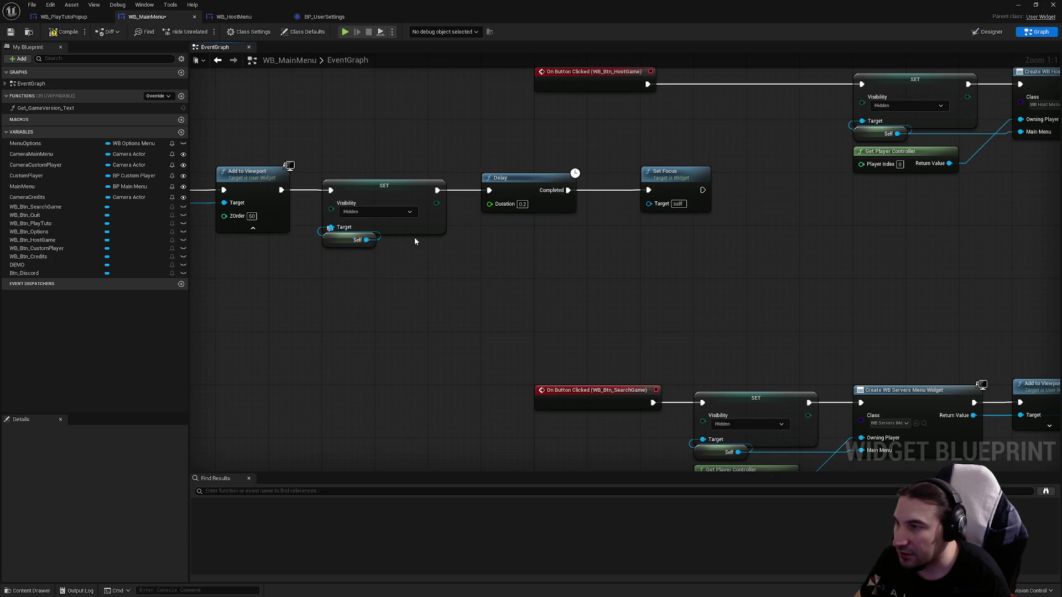
{"action": "scroll", "coordinate": [293, 270], "scroll_direction": "down", "scroll_amount": 2}
{"action": "mouse_move", "coordinate": [644, 219]}
{"action": "left_mouse_down"}
{"action": "mouse_move", "coordinate": [294, 270]}
{"action": "mouse_move", "coordinate": [840, 259]}
{"action": "left_mouse_up"}
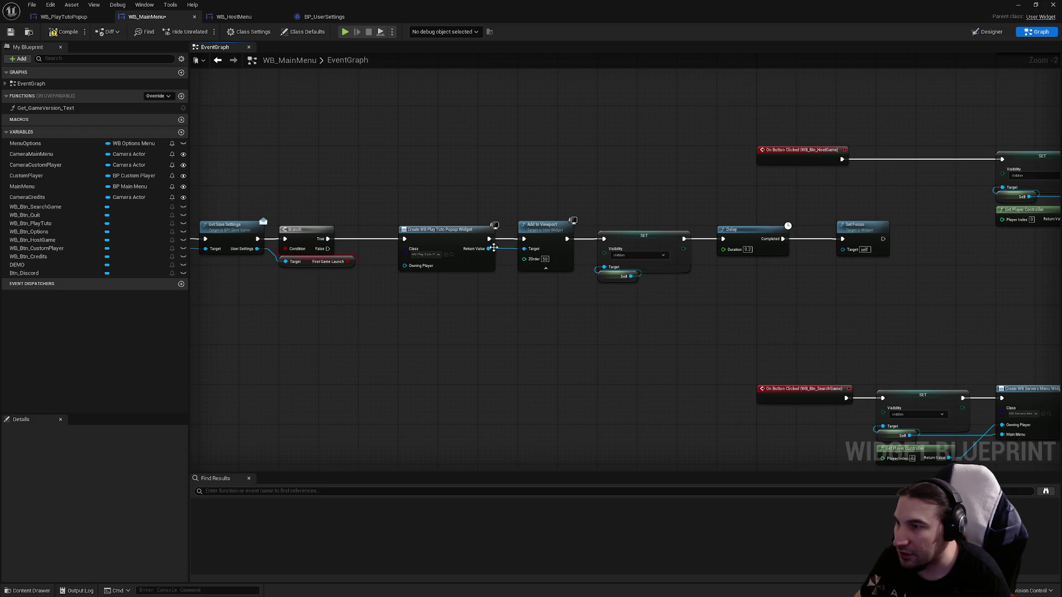
- Wire the popup widget's Return Value to Set Focus's Target, then compile and save
{"action": "mouse_move", "coordinate": [488, 248]}
{"action": "left_mouse_down"}
{"action": "mouse_move", "coordinate": [809, 262]}
{"action": "mouse_move", "coordinate": [843, 250]}
{"action": "left_mouse_up"}
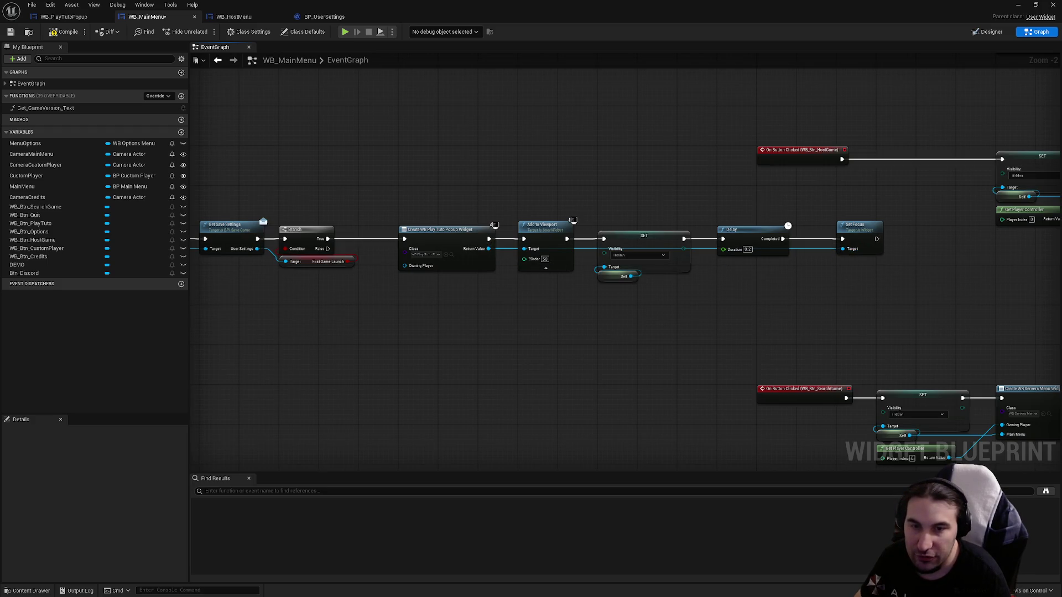
{"action": "scroll", "coordinate": [781, 303], "scroll_direction": "up", "scroll_amount": 2}
{"action": "left_click_drag", "start_coordinate": [198, 97], "coordinate": [283, 98]}
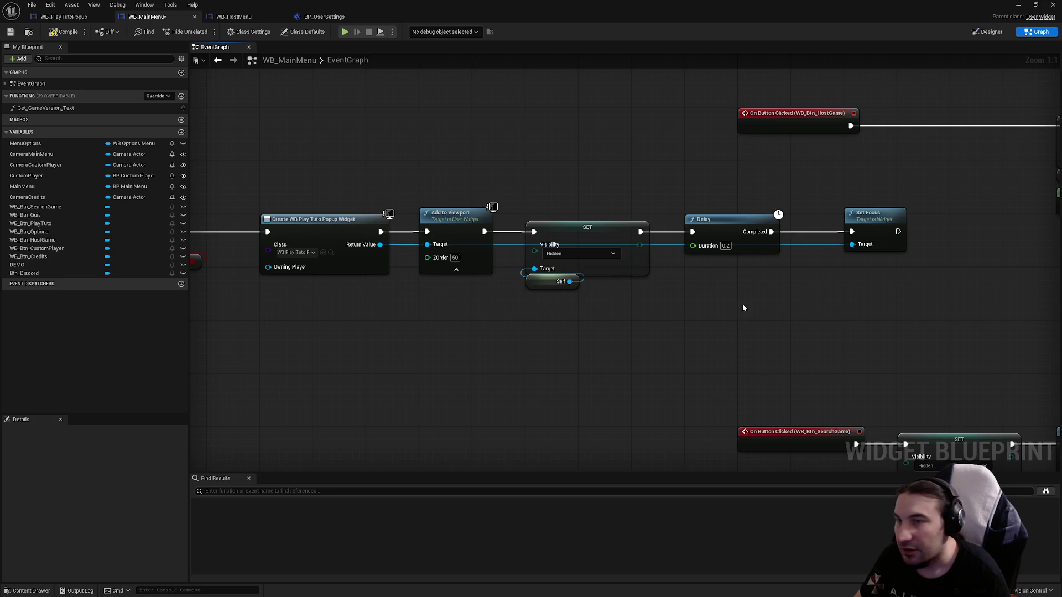
{"action": "mouse_move", "coordinate": [917, 315]}
{"action": "left_mouse_down"}
{"action": "mouse_move", "coordinate": [821, 211]}
{"action": "mouse_move", "coordinate": [940, 270]}
{"action": "mouse_move", "coordinate": [809, 190]}
{"action": "mouse_move", "coordinate": [820, 190]}
{"action": "left_mouse_up"}
{"action": "left_click", "coordinate": [504, 122]}
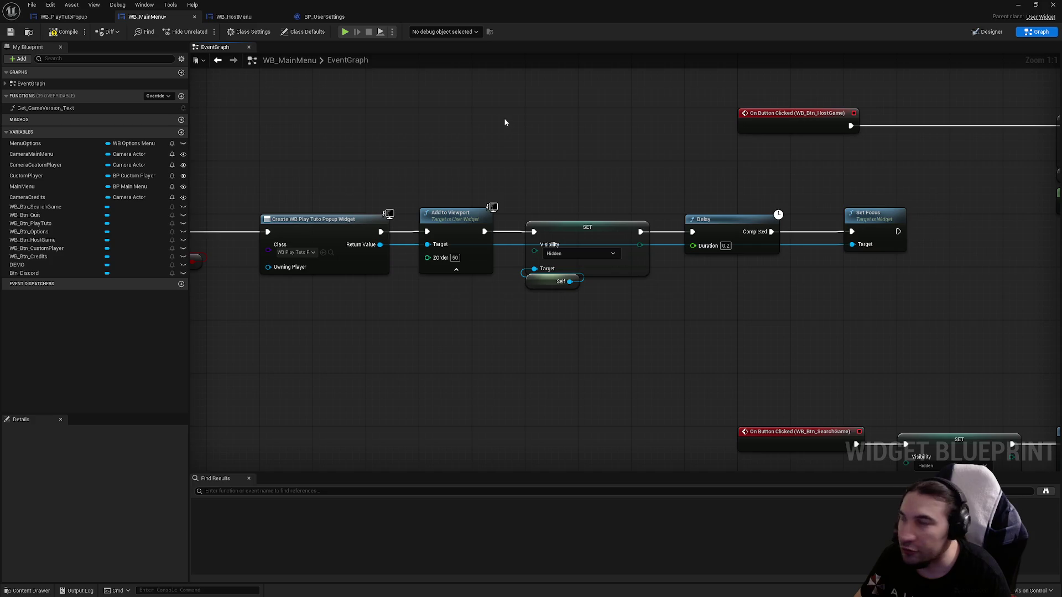
{"action": "left_click", "coordinate": [65, 33]}
{"action": "left_click", "coordinate": [9, 32]}
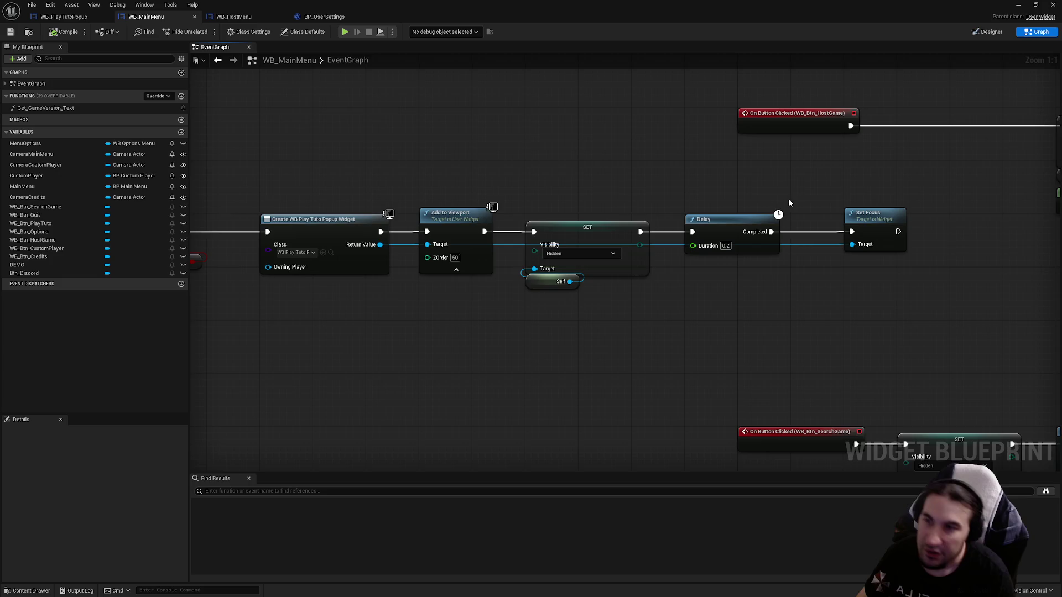
{"action": "scroll", "coordinate": [788, 198], "scroll_direction": "down", "scroll_amount": 5}
- Move the Host Menu chain right and place the tutorial popup chain on the Host Game event line
{"action": "left_click_drag", "start_coordinate": [230, 194], "coordinate": [798, 244]}
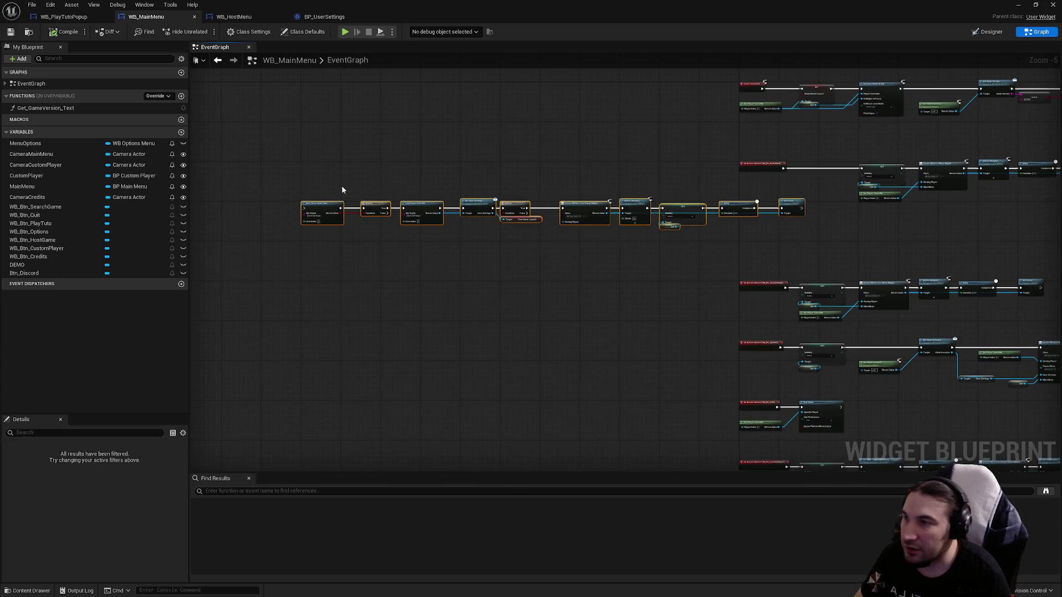
{"action": "mouse_move", "coordinate": [423, 206]}
{"action": "left_mouse_down"}
{"action": "mouse_move", "coordinate": [369, 214]}
{"action": "mouse_move", "coordinate": [349, 201]}
{"action": "left_mouse_up"}
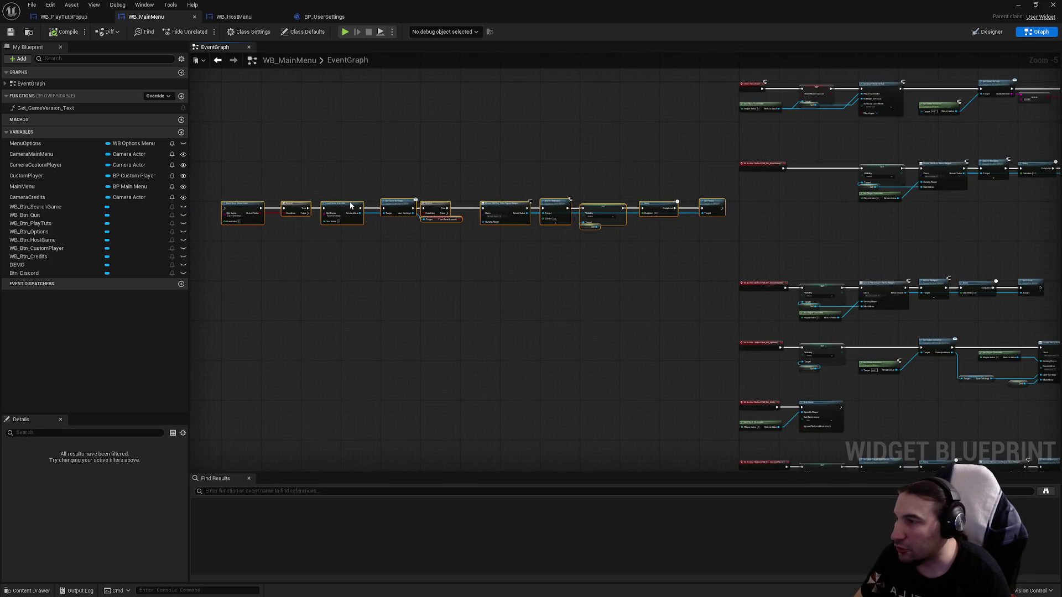
{"action": "left_click", "coordinate": [377, 163]}
{"action": "mouse_move", "coordinate": [282, 192]}
{"action": "left_mouse_down"}
{"action": "mouse_move", "coordinate": [730, 254]}
{"action": "mouse_move", "coordinate": [384, 152]}
{"action": "mouse_move", "coordinate": [220, 144]}
{"action": "left_mouse_up"}
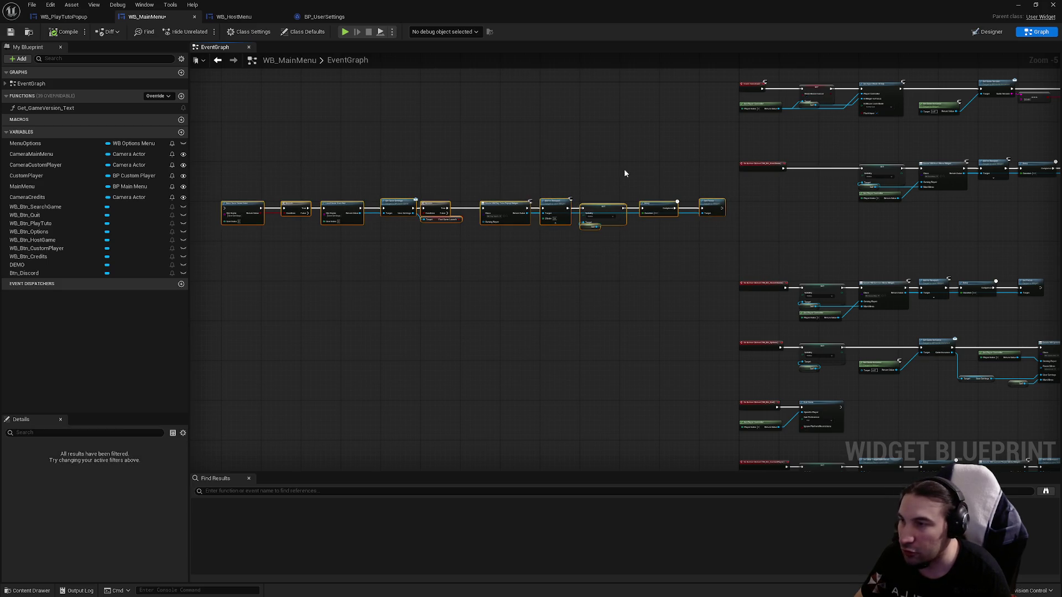
{"action": "scroll", "coordinate": [368, 197], "scroll_direction": "down", "scroll_amount": 1}
{"action": "mouse_move", "coordinate": [436, 187]}
{"action": "left_mouse_down"}
{"action": "mouse_move", "coordinate": [685, 241]}
{"action": "mouse_move", "coordinate": [651, 206]}
{"action": "mouse_move", "coordinate": [687, 207]}
{"action": "left_mouse_up"}
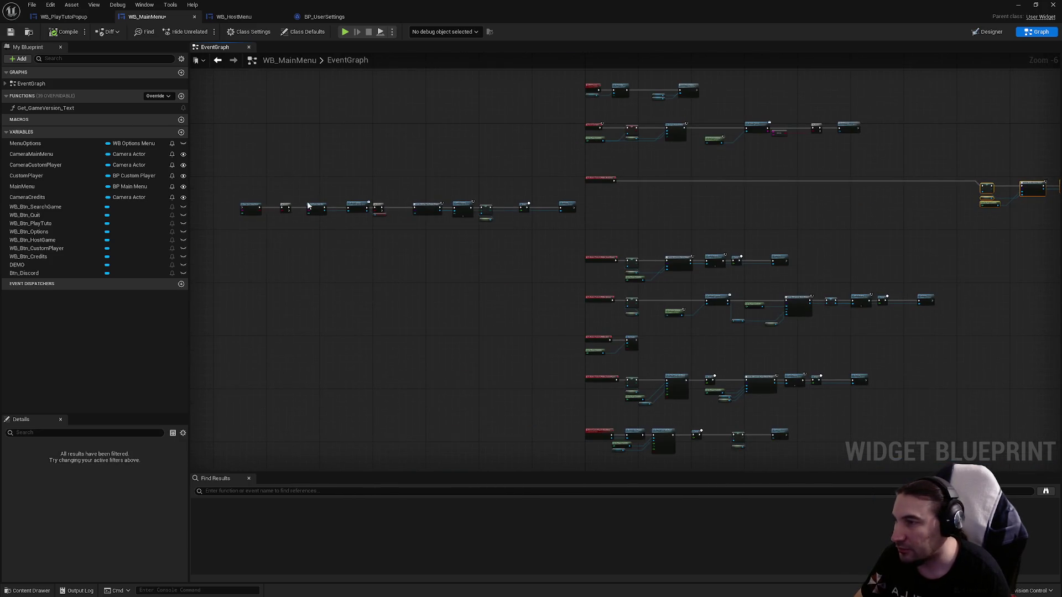
{"action": "left_click_drag", "start_coordinate": [208, 190], "coordinate": [579, 239]}
{"action": "mouse_move", "coordinate": [254, 207]}
{"action": "left_mouse_down"}
{"action": "mouse_move", "coordinate": [630, 190]}
{"action": "mouse_move", "coordinate": [652, 150]}
{"action": "left_mouse_up"}
- Raise the popup creation through Set Focus nodes above the Host Menu chain
{"action": "scroll", "coordinate": [630, 190], "scroll_direction": "up", "scroll_amount": 6}
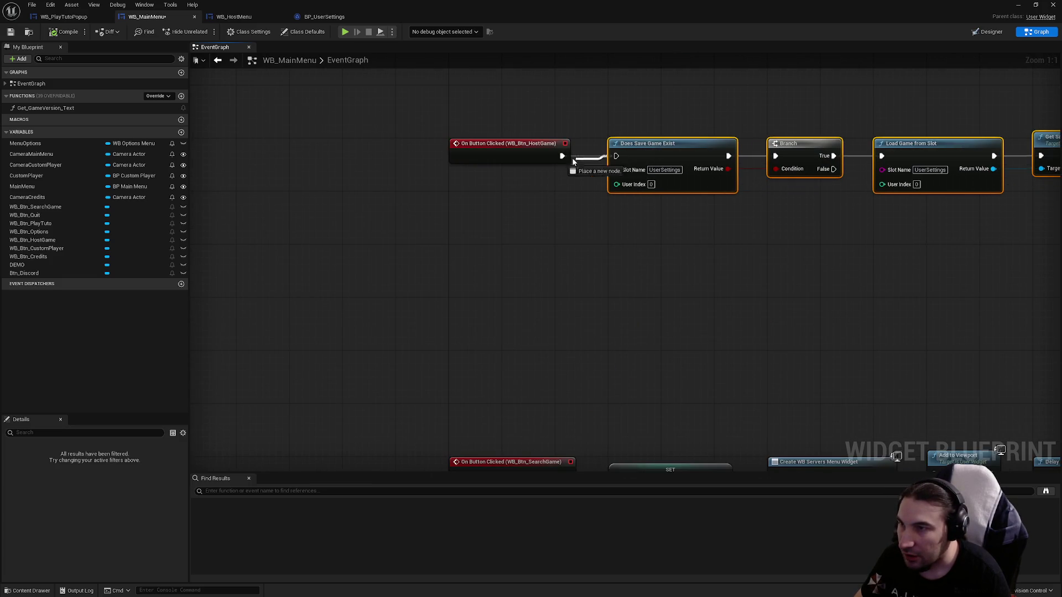
{"action": "scroll", "coordinate": [805, 207], "scroll_direction": "down", "scroll_amount": 6}
{"action": "scroll", "coordinate": [363, 247], "scroll_direction": "up", "scroll_amount": 4}
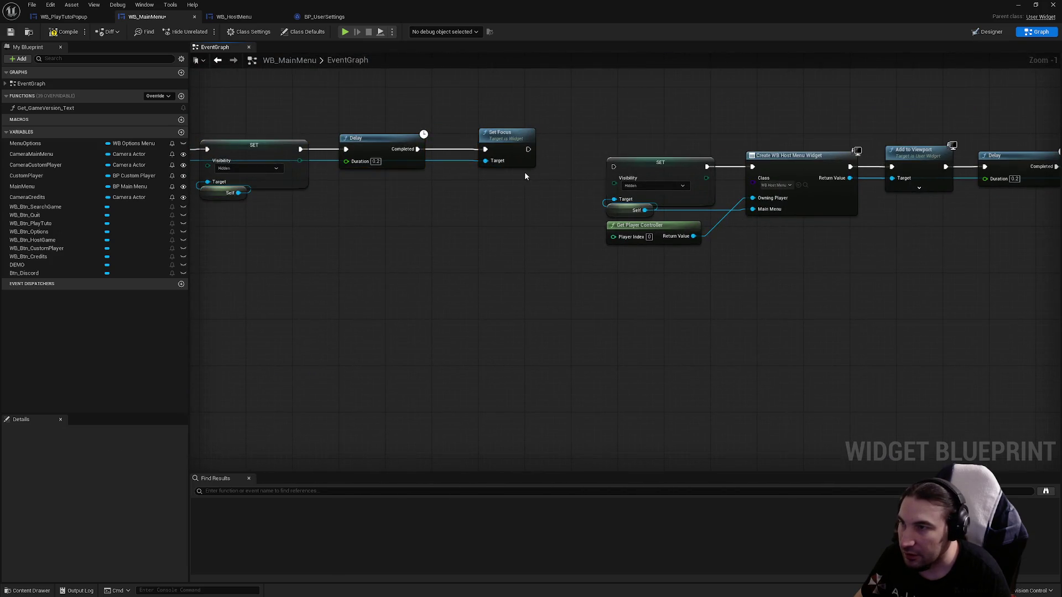
{"action": "scroll", "coordinate": [576, 252], "scroll_direction": "down", "scroll_amount": 2}
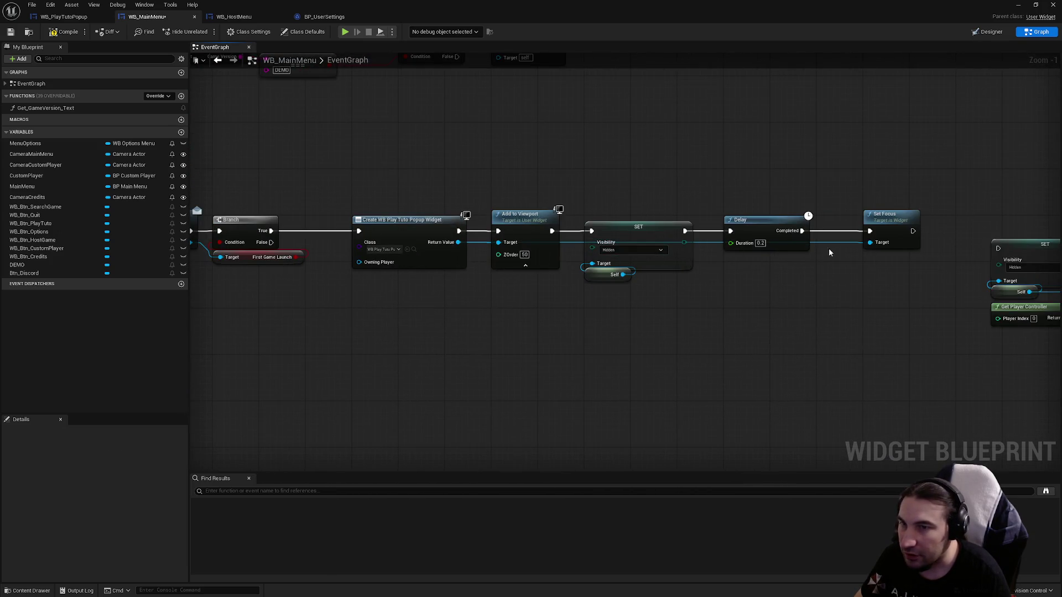
{"action": "scroll", "coordinate": [610, 232], "scroll_direction": "down", "scroll_amount": 1}
{"action": "scroll", "coordinate": [610, 232], "scroll_direction": "up", "scroll_amount": 2}
{"action": "left_click_drag", "start_coordinate": [415, 182], "coordinate": [742, 273]}
{"action": "scroll", "coordinate": [457, 218], "scroll_direction": "up", "scroll_amount": 3}
{"action": "left_click_drag", "start_coordinate": [457, 219], "coordinate": [457, 164]}
{"action": "left_click", "coordinate": [671, 319]}
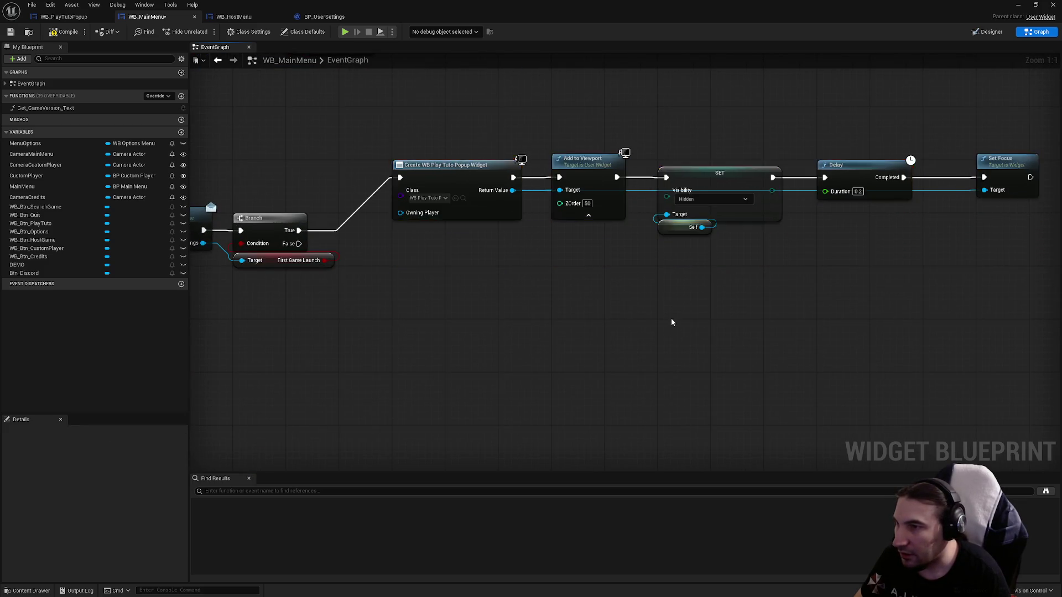
{"action": "scroll", "coordinate": [331, 221], "scroll_direction": "down", "scroll_amount": 5}
- Move the Host Menu chain beside the Branch, link it to the False output, and frame all nodes
{"action": "left_click_drag", "start_coordinate": [367, 197], "coordinate": [823, 280]}
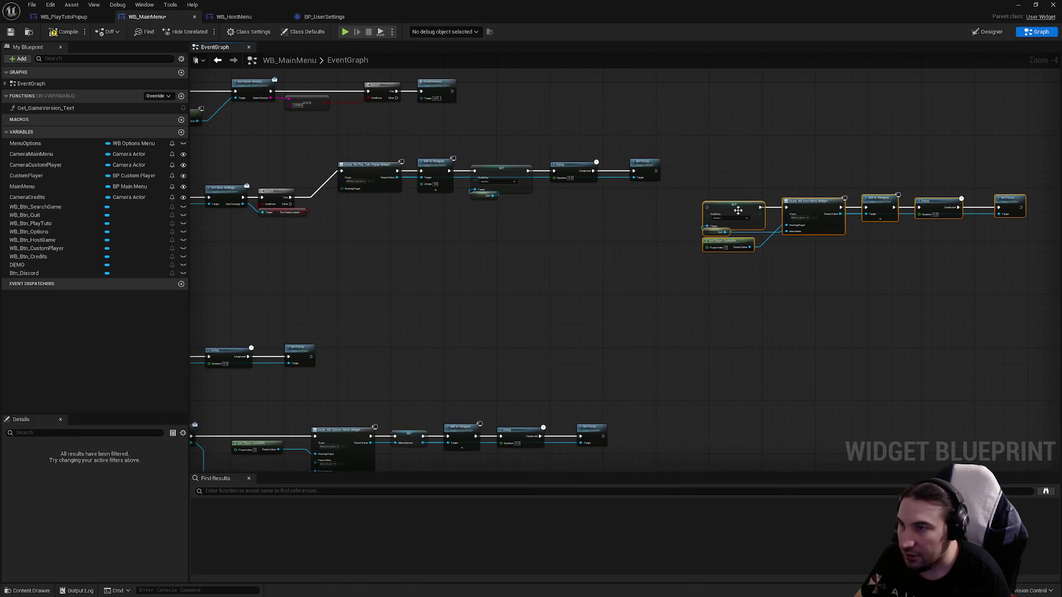
{"action": "mouse_move", "coordinate": [796, 244]}
{"action": "left_mouse_down"}
{"action": "mouse_move", "coordinate": [375, 238]}
{"action": "mouse_move", "coordinate": [236, 181]}
{"action": "left_mouse_up"}
{"action": "scroll", "coordinate": [375, 237], "scroll_direction": "up", "scroll_amount": 5}
{"action": "left_click", "coordinate": [202, 147]}
{"action": "scroll", "coordinate": [202, 148], "scroll_direction": "down", "scroll_amount": 5}
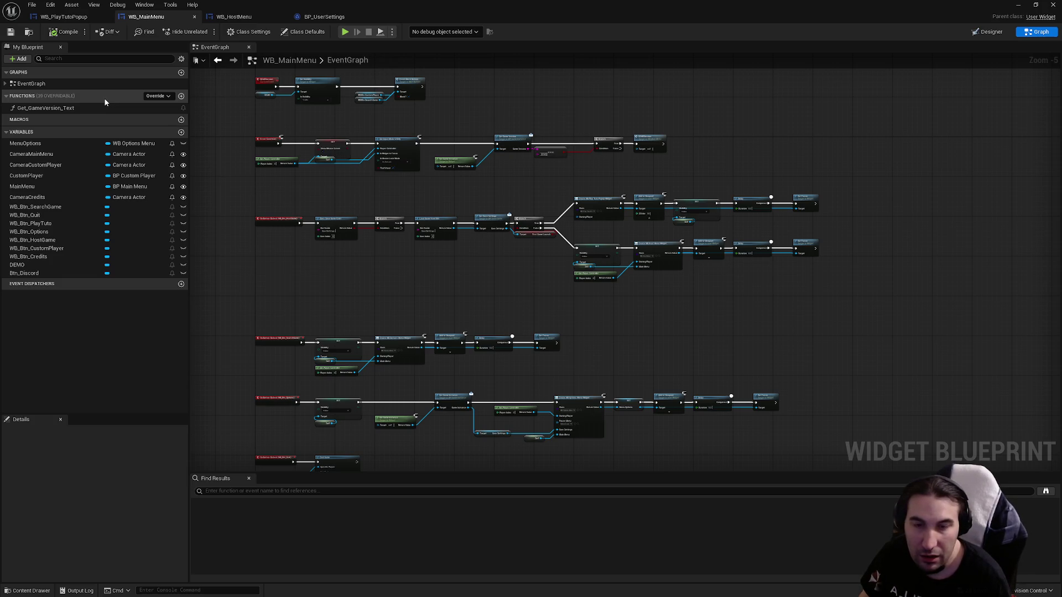
{"action": "key", "text": "Home"}
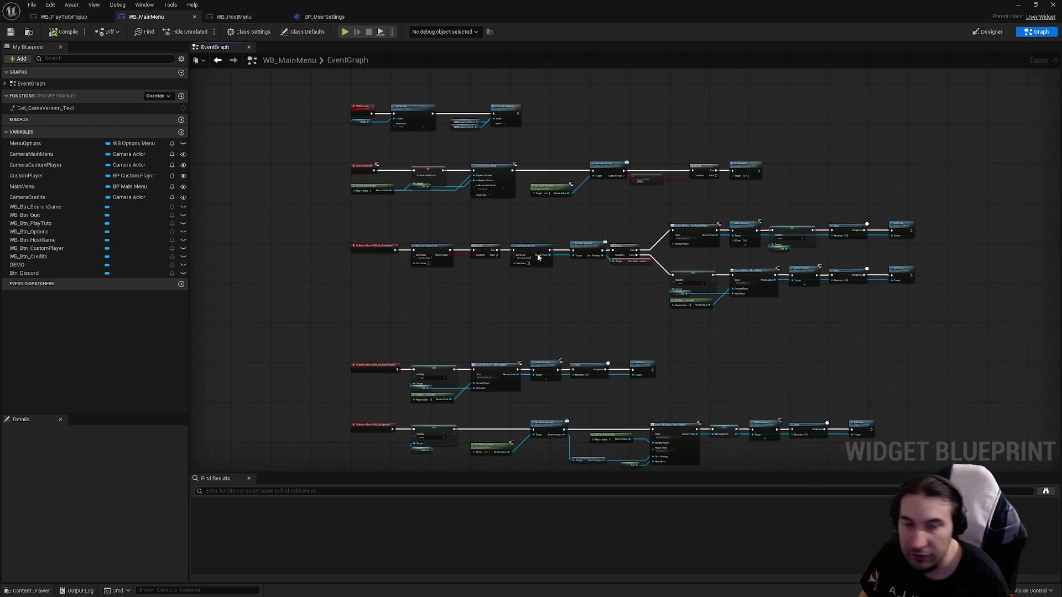
- Route the save-exists Branch's False output through a reroute node into the Hidden SET Visibility node
{"action": "scroll", "coordinate": [536, 254], "scroll_direction": "up", "scroll_amount": 2}
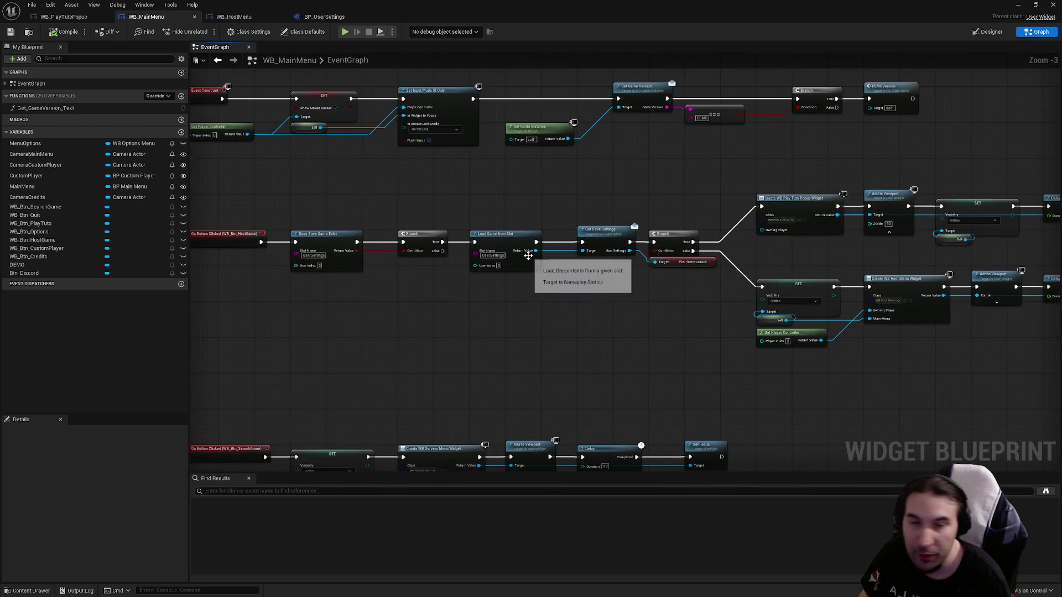
{"action": "left_click_drag", "start_coordinate": [528, 254], "coordinate": [503, 156]}
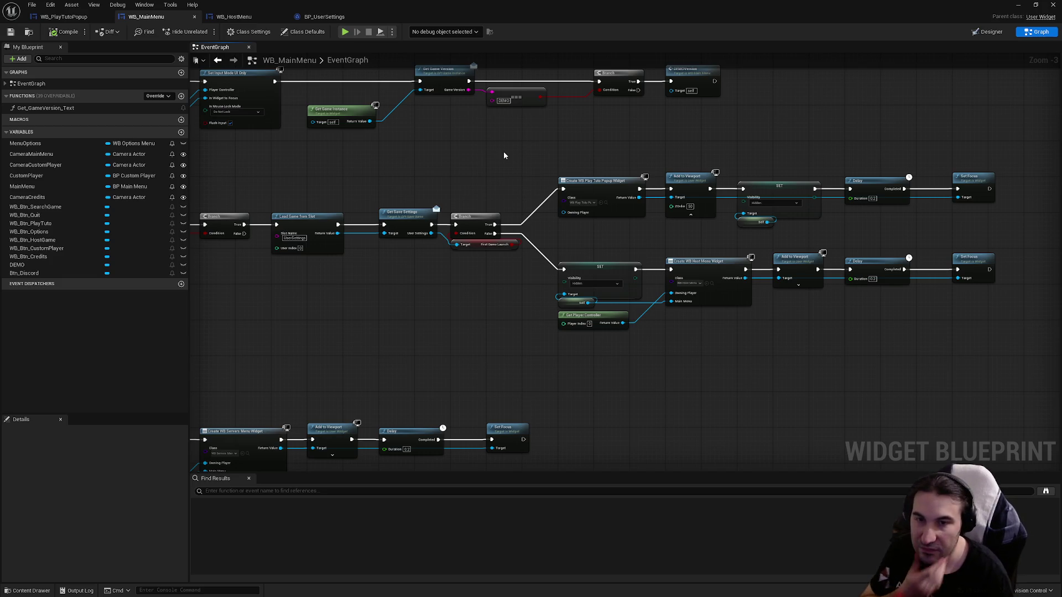
{"action": "left_click_drag", "start_coordinate": [503, 157], "coordinate": [641, 162]}
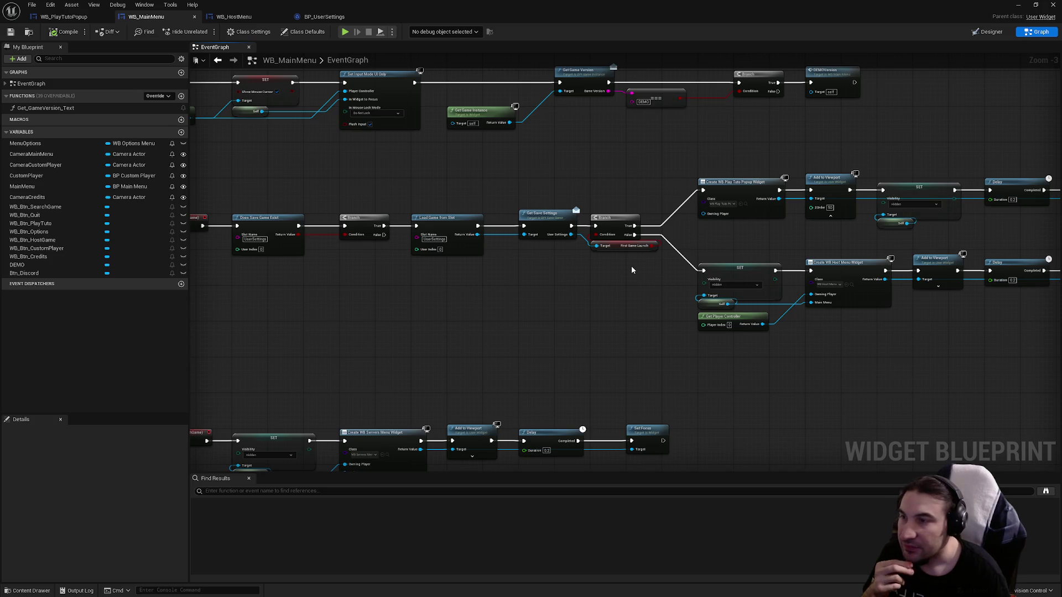
{"action": "scroll", "coordinate": [632, 270], "scroll_direction": "up", "scroll_amount": 3}
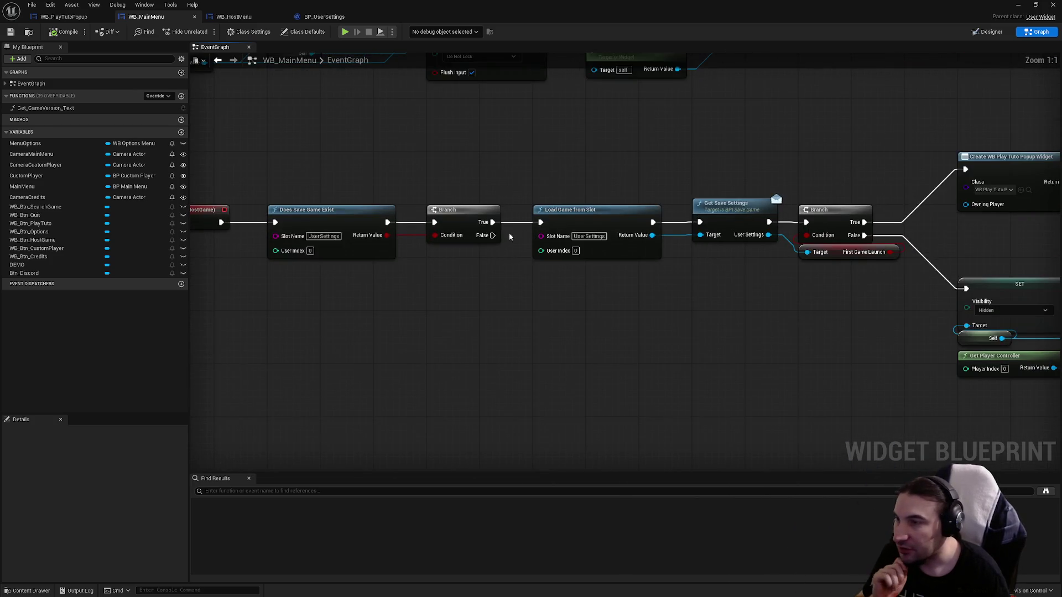
{"action": "mouse_move", "coordinate": [492, 235]}
{"action": "left_mouse_down"}
{"action": "mouse_move", "coordinate": [503, 308]}
{"action": "mouse_move", "coordinate": [522, 336]}
{"action": "mouse_move", "coordinate": [503, 329]}
{"action": "left_mouse_up"}
{"action": "left_click", "coordinate": [533, 360]}
{"action": "left_click_drag", "start_coordinate": [623, 324], "coordinate": [458, 310]}
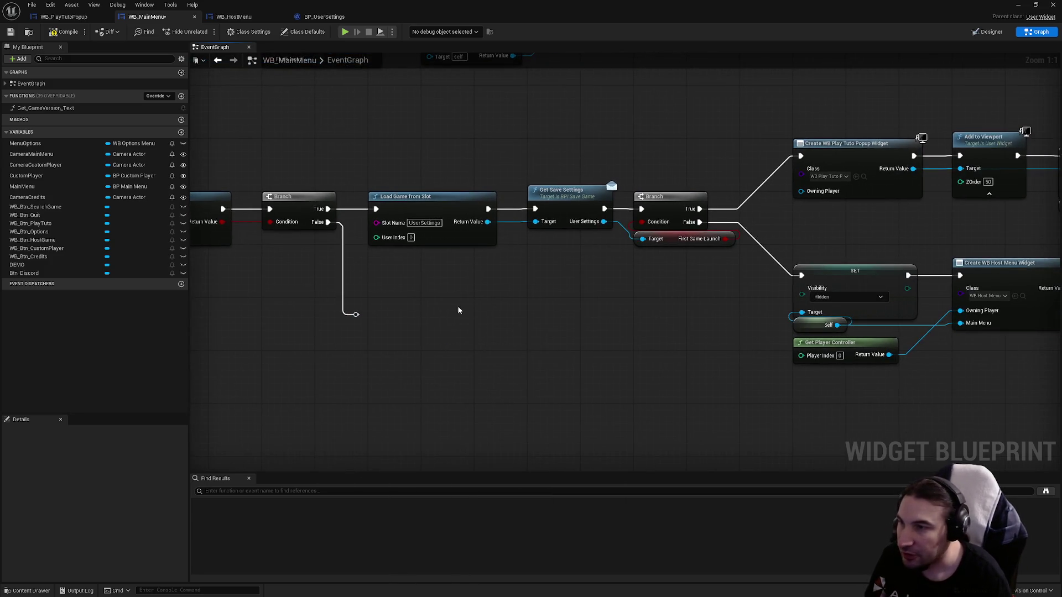
{"action": "mouse_move", "coordinate": [358, 316]}
{"action": "left_mouse_down"}
{"action": "mouse_move", "coordinate": [764, 325]}
{"action": "mouse_move", "coordinate": [801, 275]}
{"action": "left_mouse_up"}
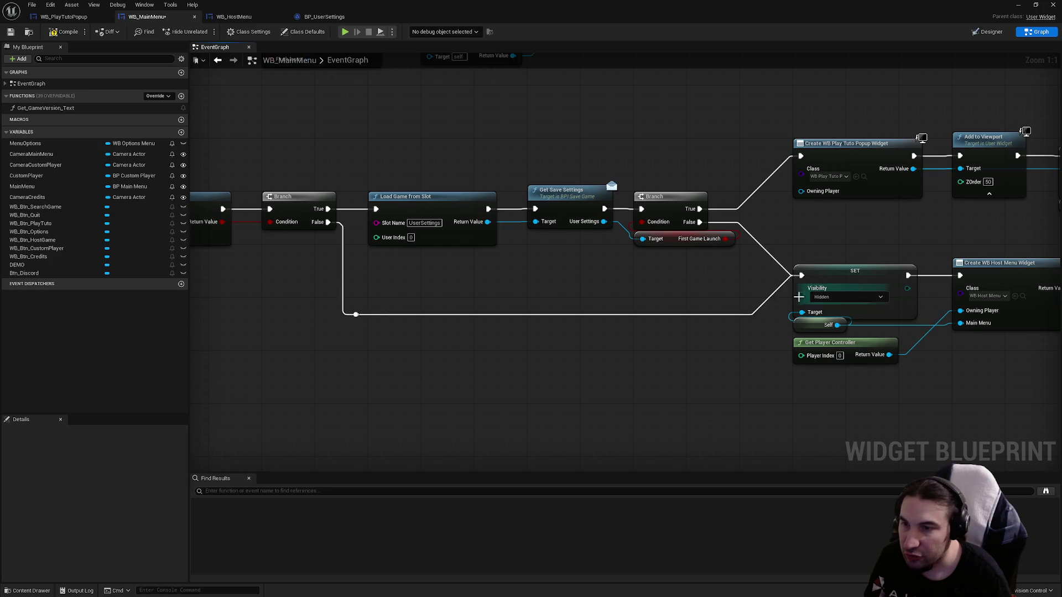
{"action": "key", "text": "q"}
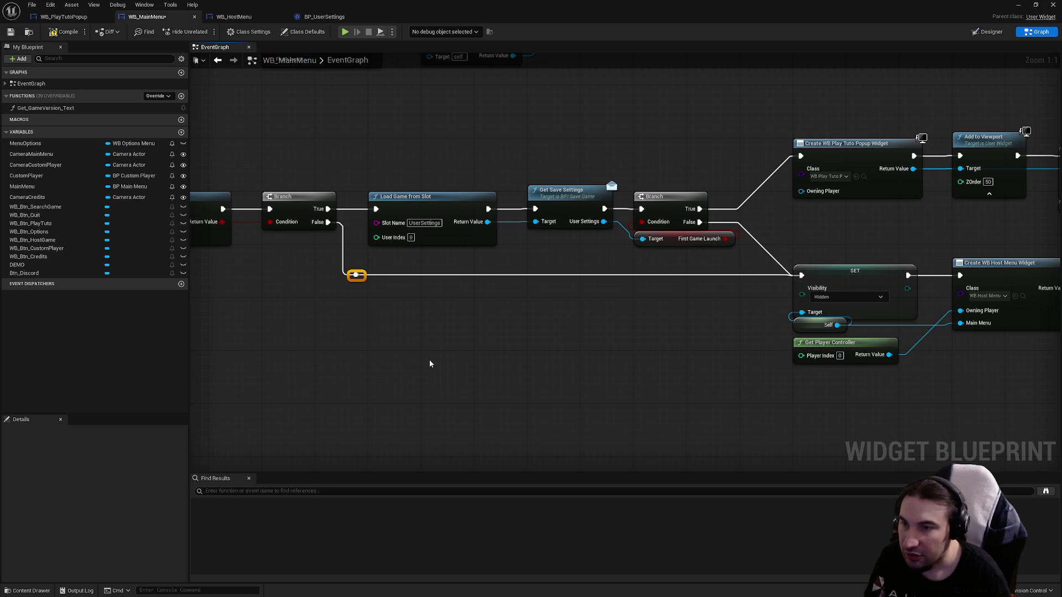
- Compile the blueprint and review the save-check Branch and its outcome chains
{"action": "scroll", "coordinate": [467, 320], "scroll_direction": "down", "scroll_amount": 1}
{"action": "scroll", "coordinate": [462, 327], "scroll_direction": "down", "scroll_amount": 1}
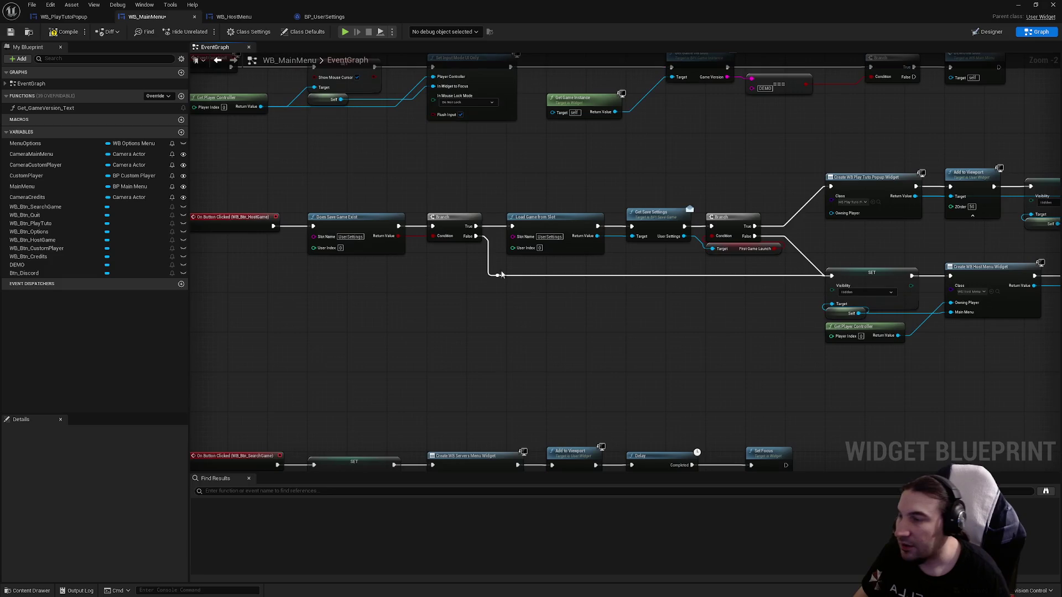
{"action": "left_click", "coordinate": [10, 32]}
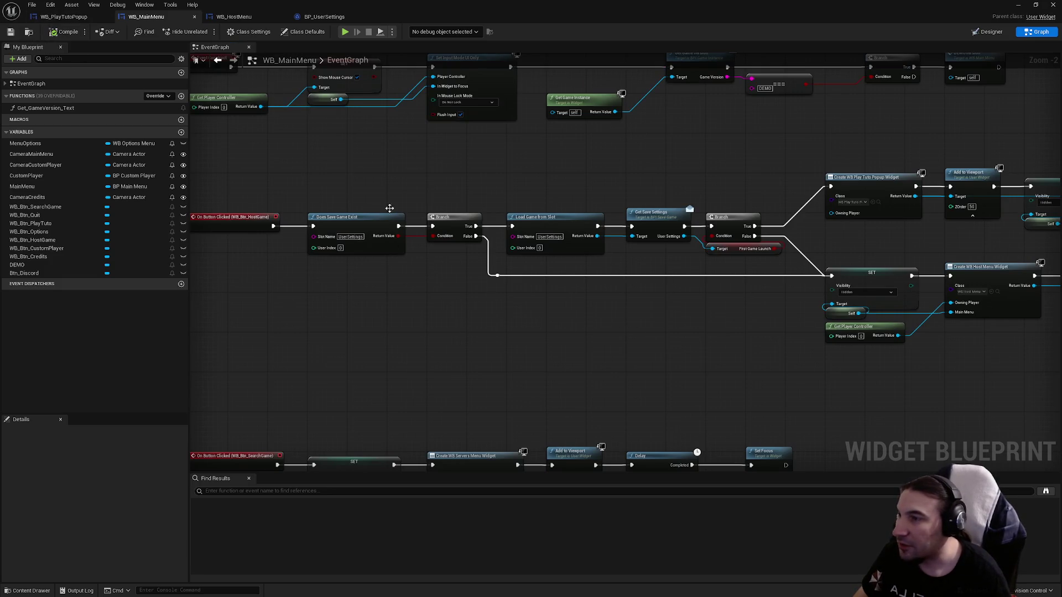
{"action": "left_click_drag", "start_coordinate": [344, 177], "coordinate": [471, 242]}
{"action": "left_click", "coordinate": [439, 280]}
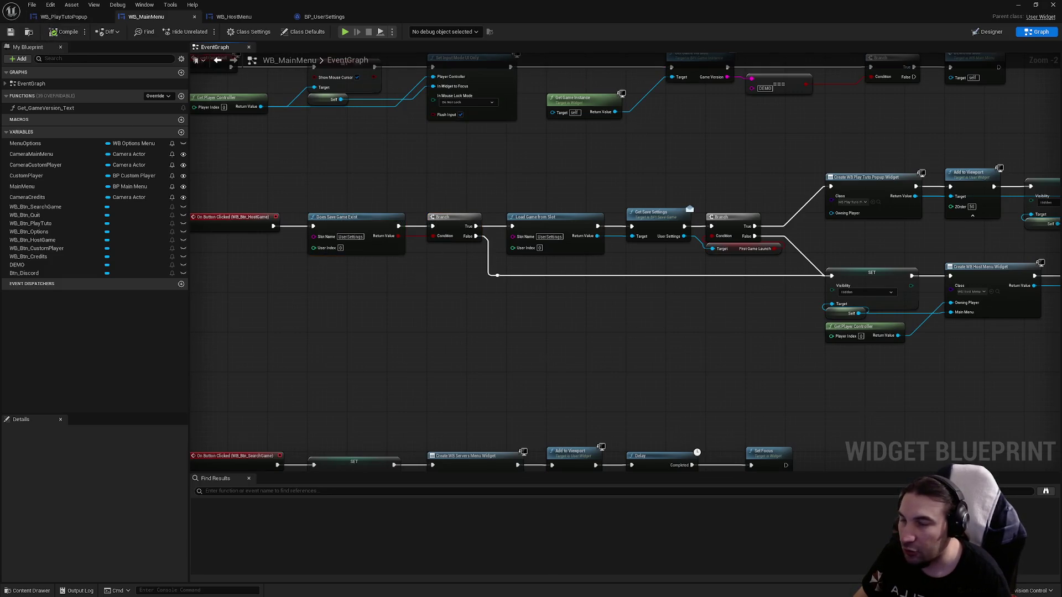
{"action": "left_click_drag", "start_coordinate": [620, 284], "coordinate": [481, 292]}
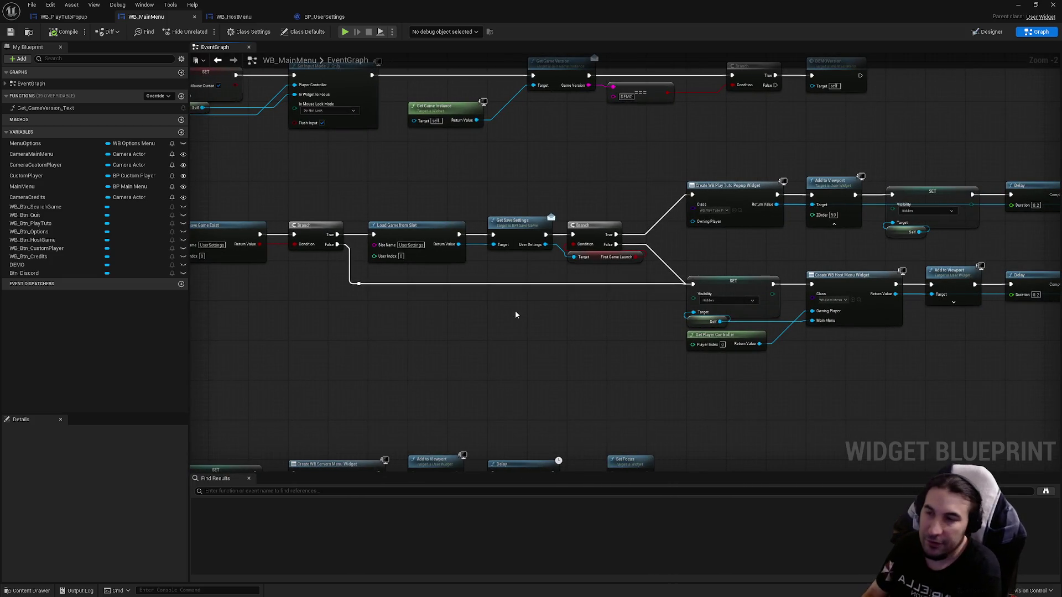
{"action": "left_click_drag", "start_coordinate": [515, 312], "coordinate": [429, 280]}
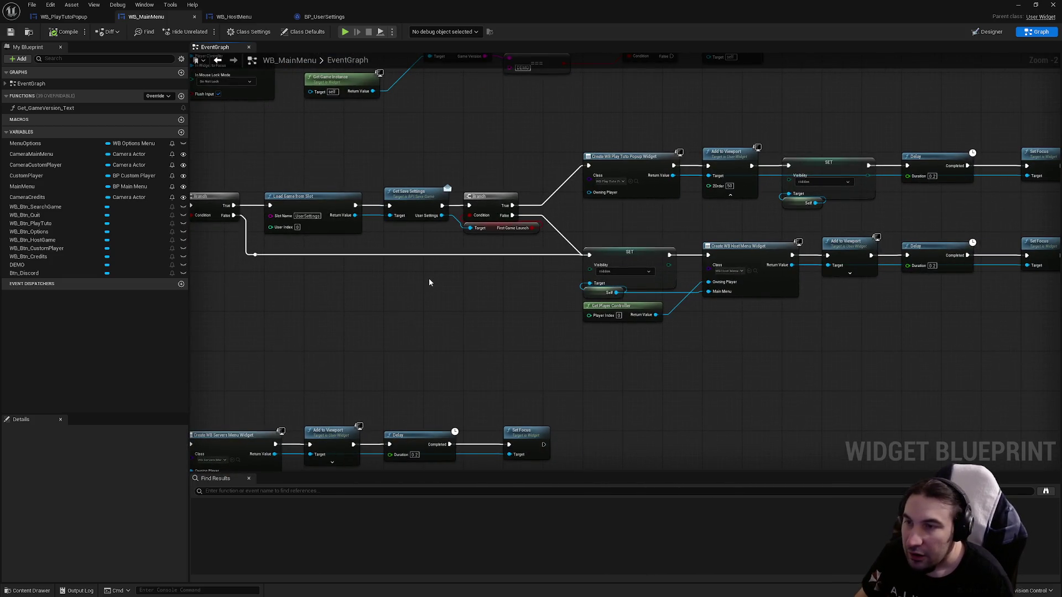
- Add a reroute node on the wire from Get Save Settings' User Settings pin
{"action": "scroll", "coordinate": [430, 268], "scroll_direction": "up", "scroll_amount": 2}
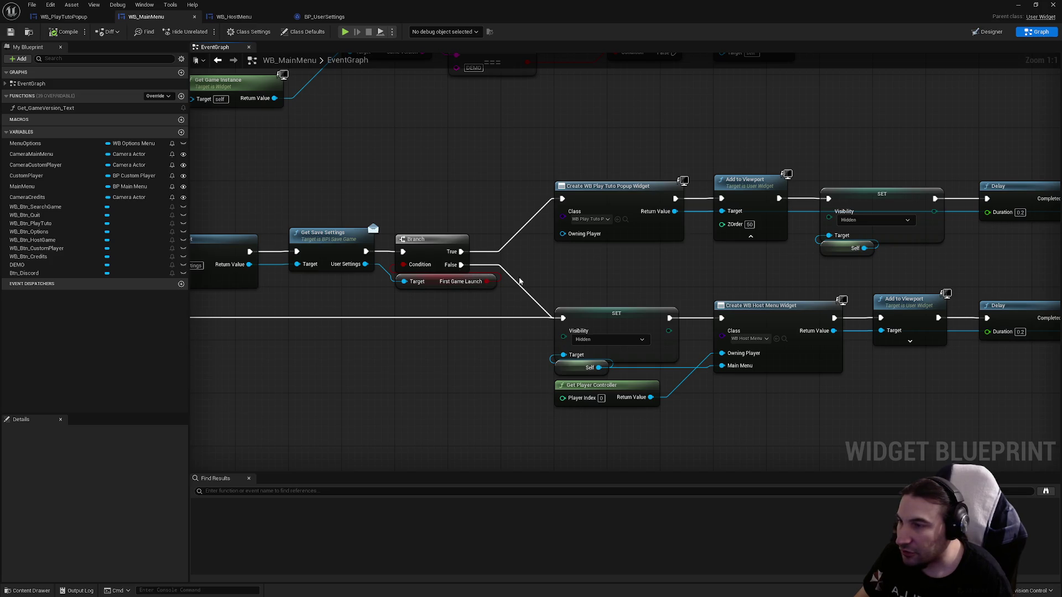
{"action": "scroll", "coordinate": [470, 274], "scroll_direction": "down", "scroll_amount": 2}
{"action": "mouse_move", "coordinate": [847, 323]}
{"action": "left_mouse_down"}
{"action": "mouse_move", "coordinate": [743, 276]}
{"action": "mouse_move", "coordinate": [661, 267]}
{"action": "mouse_move", "coordinate": [592, 218]}
{"action": "mouse_move", "coordinate": [397, 195]}
{"action": "left_mouse_up"}
{"action": "left_click_drag", "start_coordinate": [501, 229], "coordinate": [523, 342]}
{"action": "type", "text": "reroute"}
{"action": "key", "text": "Return"}
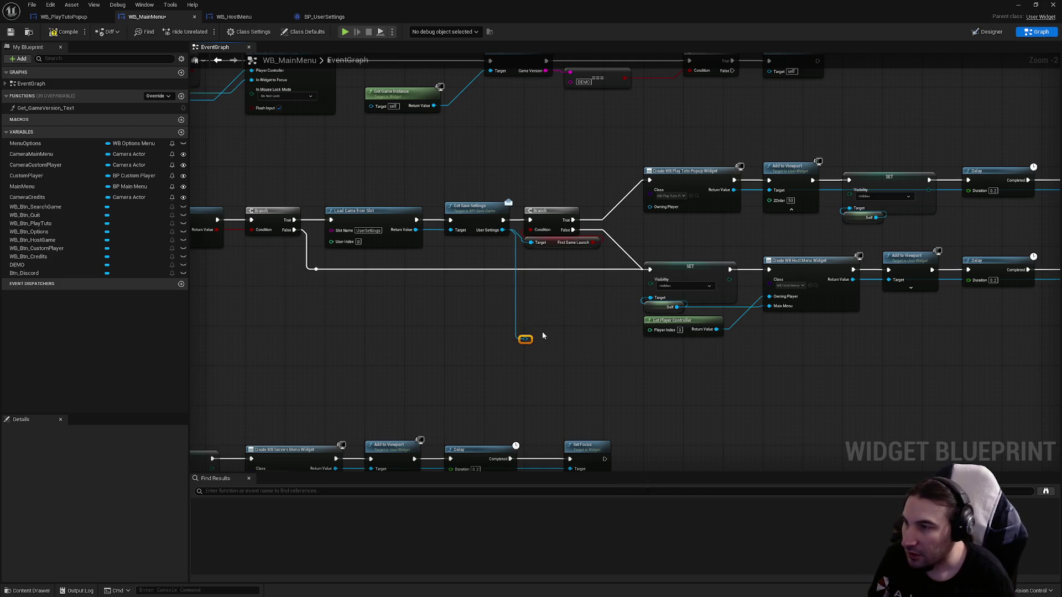
- Add a Save Game to Slot node fed by the user settings, placed beside Set Focus
{"action": "left_click_drag", "start_coordinate": [587, 356], "coordinate": [519, 333]}
{"action": "left_click_drag", "start_coordinate": [457, 325], "coordinate": [874, 362]}
{"action": "type", "text": "save fam"}
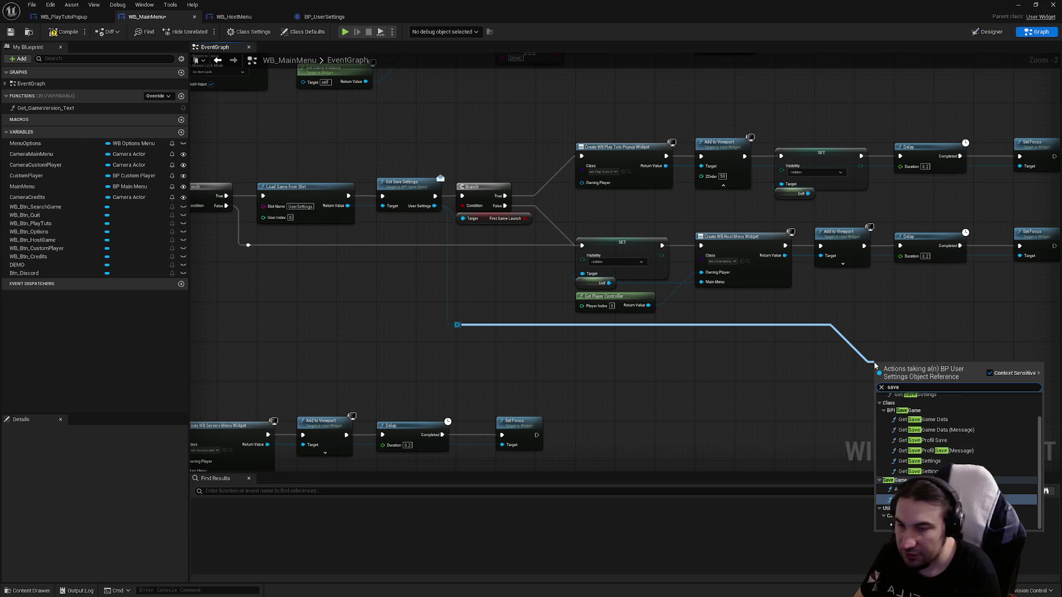
{"action": "key", "text": "BackSpace"}
{"action": "key", "text": "BackSpace"}
{"action": "key", "text": "BackSpace"}
{"action": "type", "text": "games"}
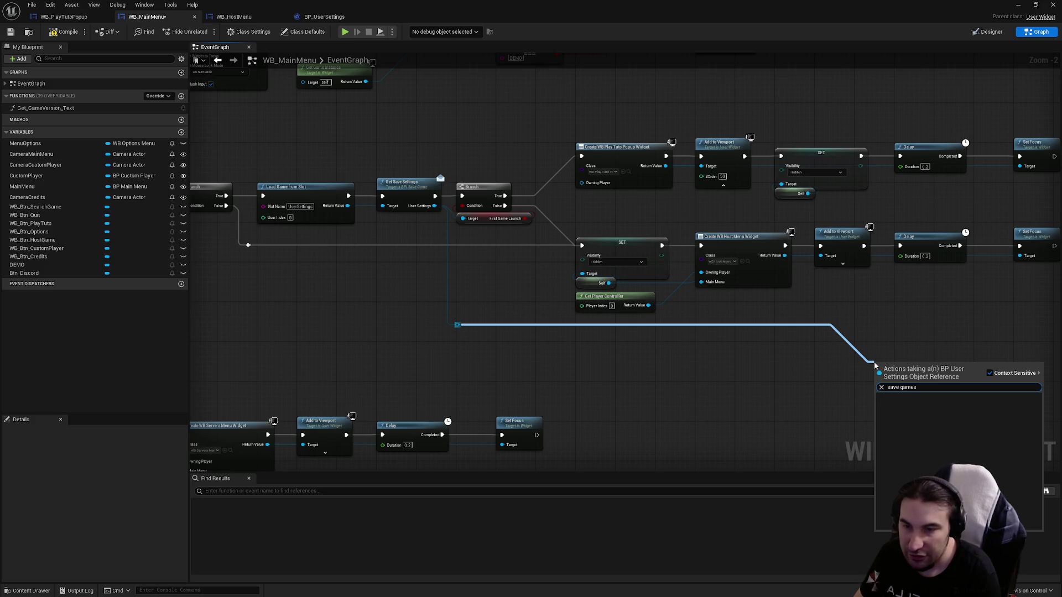
{"action": "key", "text": "BackSpace"}
{"action": "key", "text": "Return"}
{"action": "scroll", "coordinate": [874, 362], "scroll_direction": "up", "scroll_amount": 3}
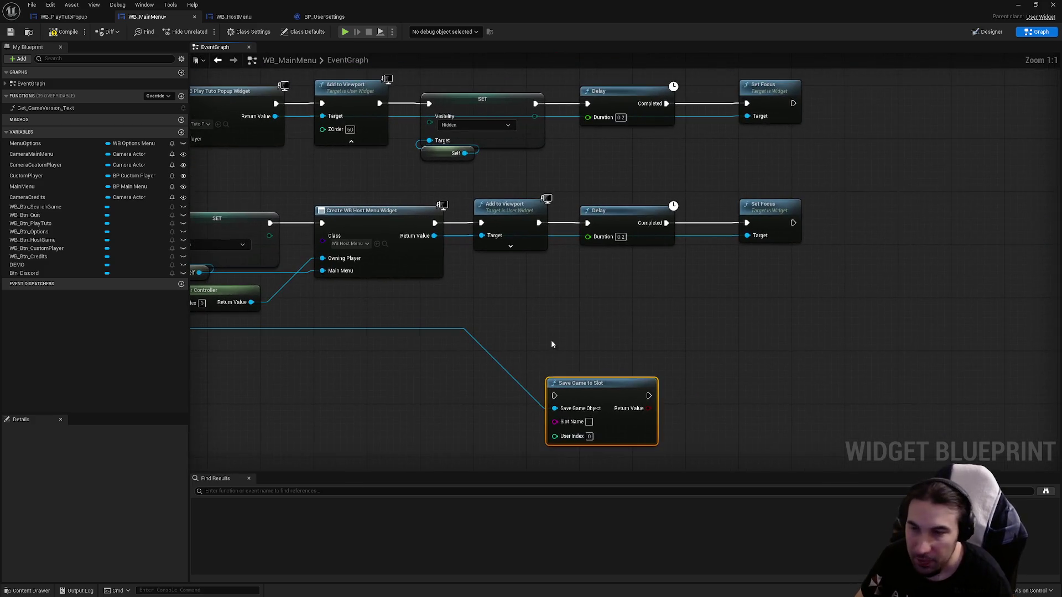
{"action": "mouse_move", "coordinate": [581, 381]}
{"action": "left_mouse_down"}
{"action": "mouse_move", "coordinate": [772, 357]}
{"action": "mouse_move", "coordinate": [938, 219]}
{"action": "left_mouse_up"}
{"action": "scroll", "coordinate": [422, 319], "scroll_direction": "down", "scroll_amount": 3}
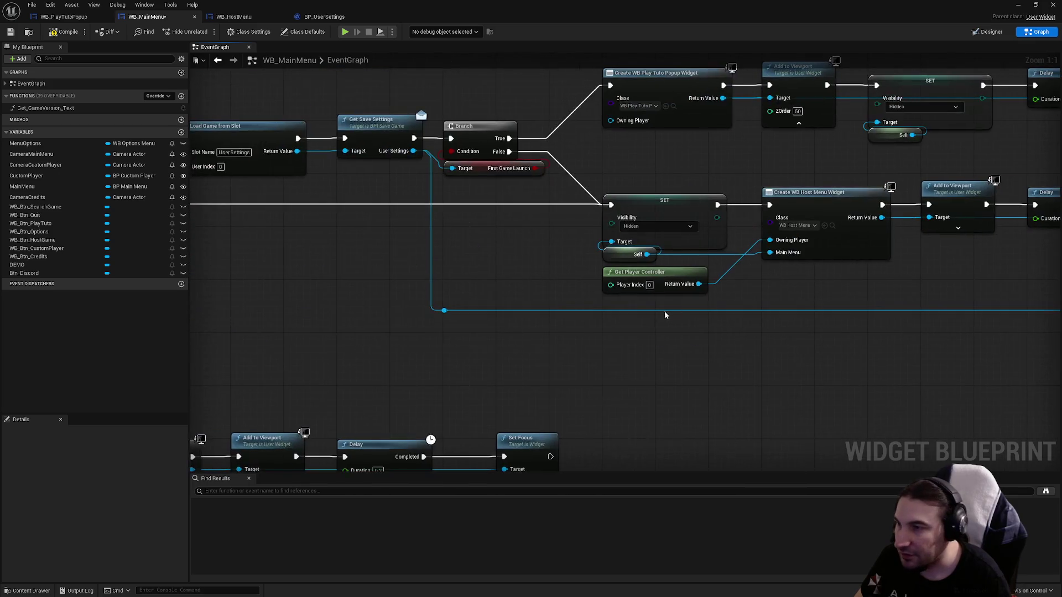
{"action": "scroll", "coordinate": [665, 311], "scroll_direction": "up", "scroll_amount": 3}
- Create a SET First Game Launch node on the user settings and run it after Set Focus
{"action": "double_click", "coordinate": [524, 312]}
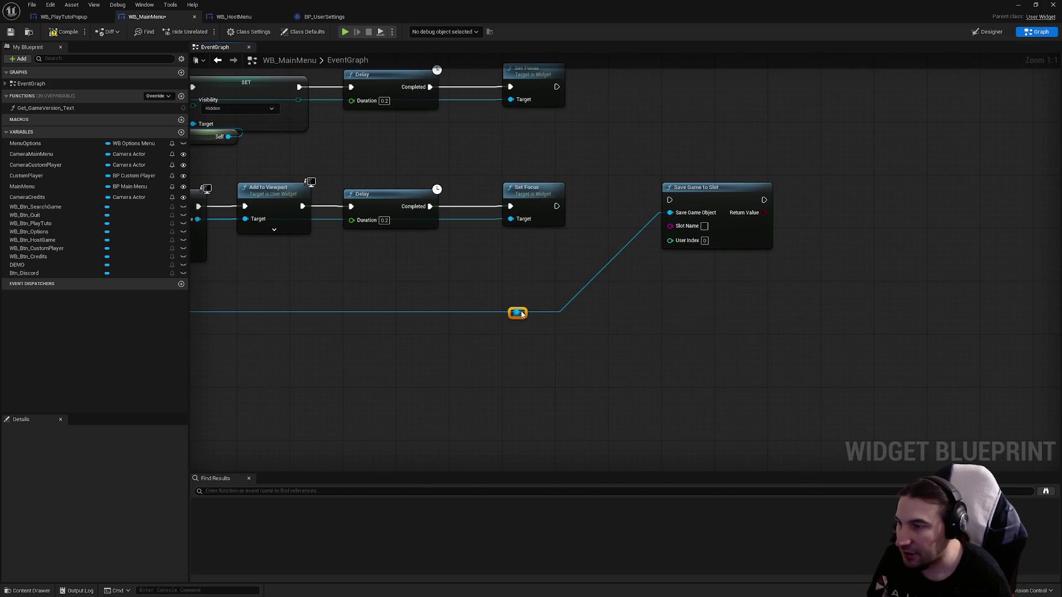
{"action": "left_click_drag", "start_coordinate": [520, 312], "coordinate": [532, 272]}
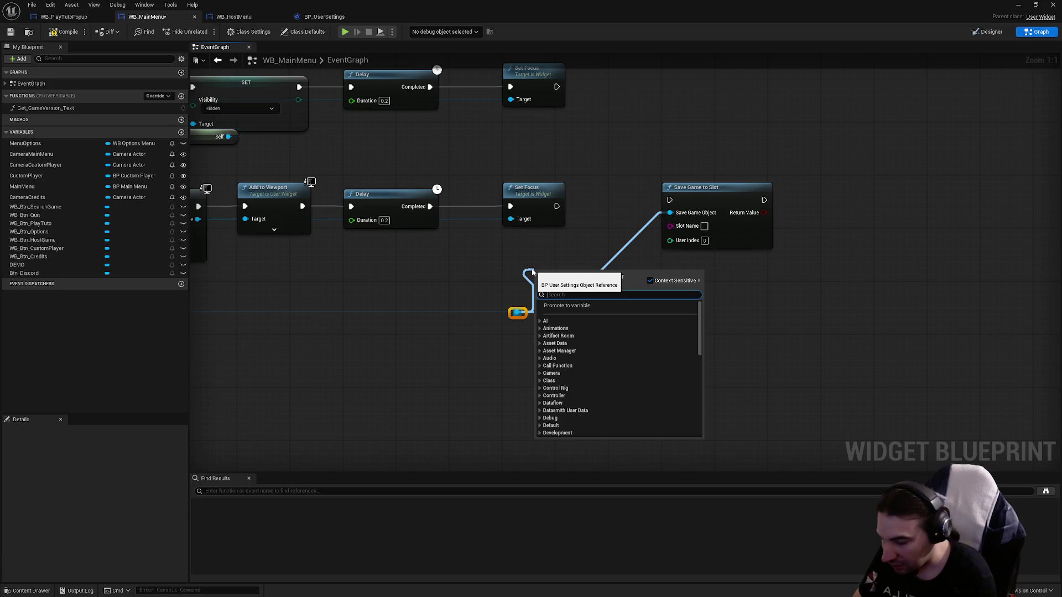
{"action": "type", "text": "b"}
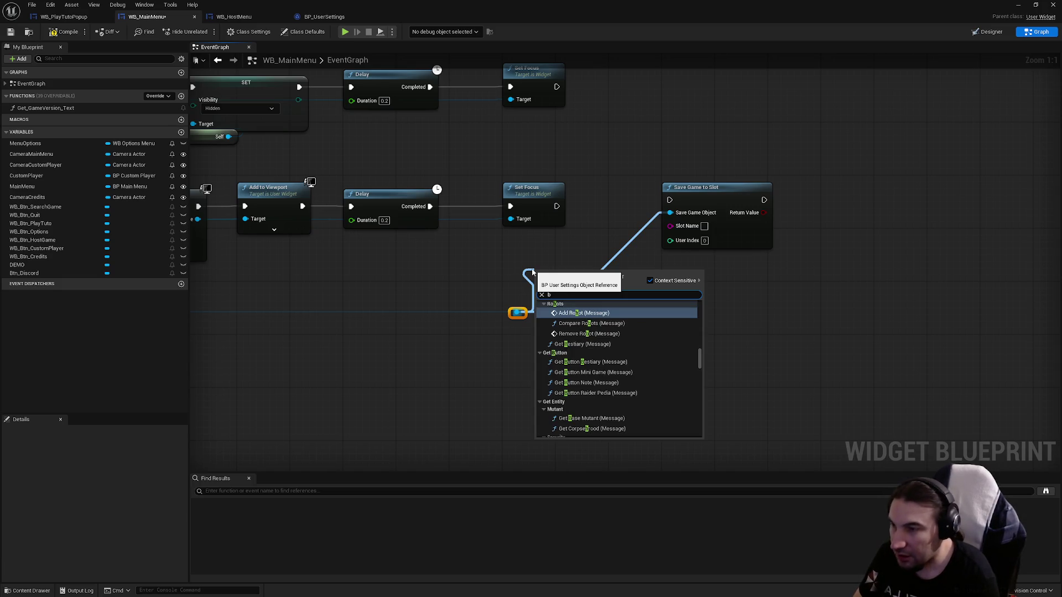
{"action": "type", "text": "first"}
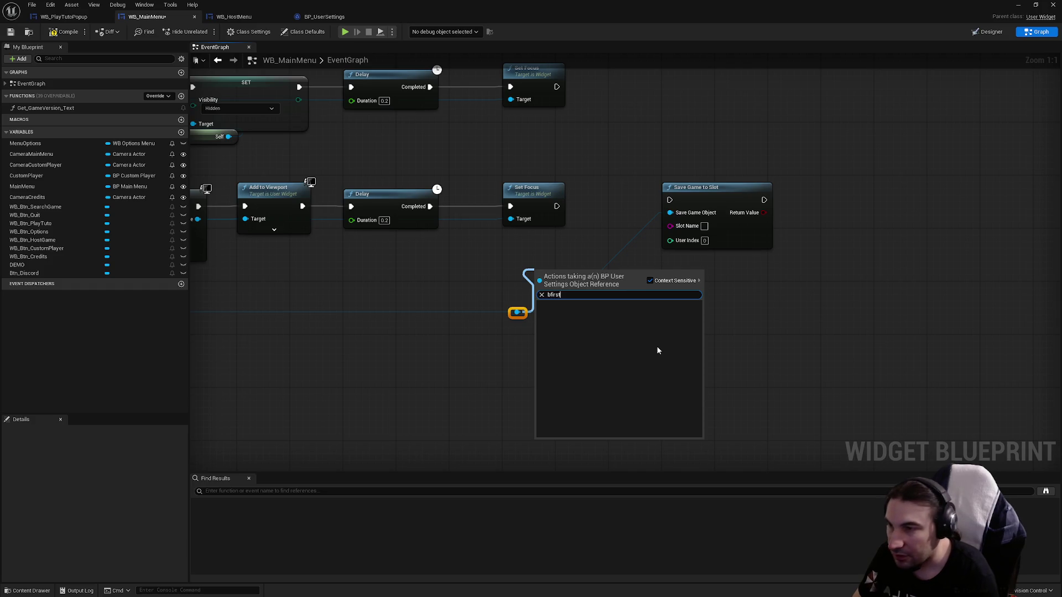
{"action": "key", "text": "BackSpace"}
{"action": "key", "text": "BackSpace"}
{"action": "key", "text": "BackSpace"}
{"action": "type", "text": "first"}
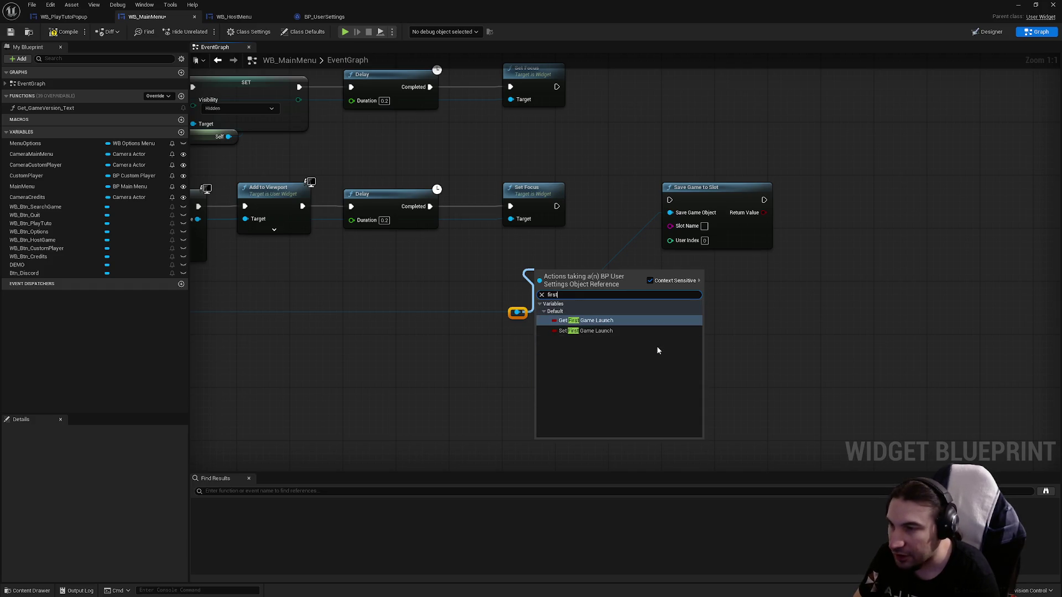
{"action": "key", "text": "Down"}
{"action": "key", "text": "Return"}
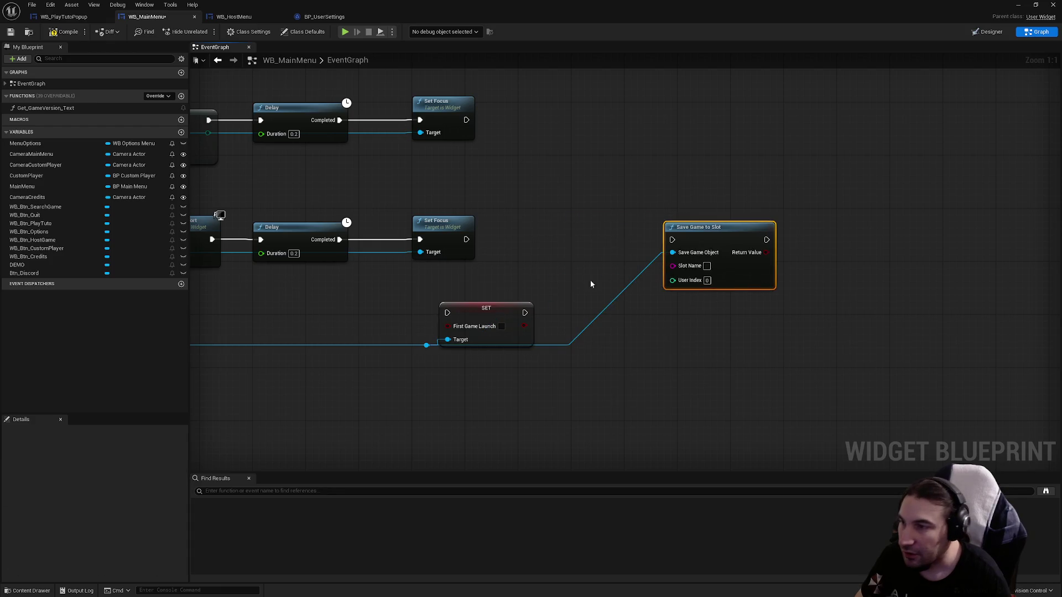
{"action": "mouse_move", "coordinate": [486, 308]}
{"action": "left_mouse_down"}
{"action": "mouse_move", "coordinate": [542, 290]}
{"action": "mouse_move", "coordinate": [566, 235]}
{"action": "mouse_move", "coordinate": [467, 240]}
{"action": "left_mouse_up"}
{"action": "left_click_drag", "start_coordinate": [379, 313], "coordinate": [455, 391]}
- Run Save Game to Slot after the SET node with Slot Name 'UserSettings'
{"action": "left_click_drag", "start_coordinate": [427, 345], "coordinate": [487, 346]}
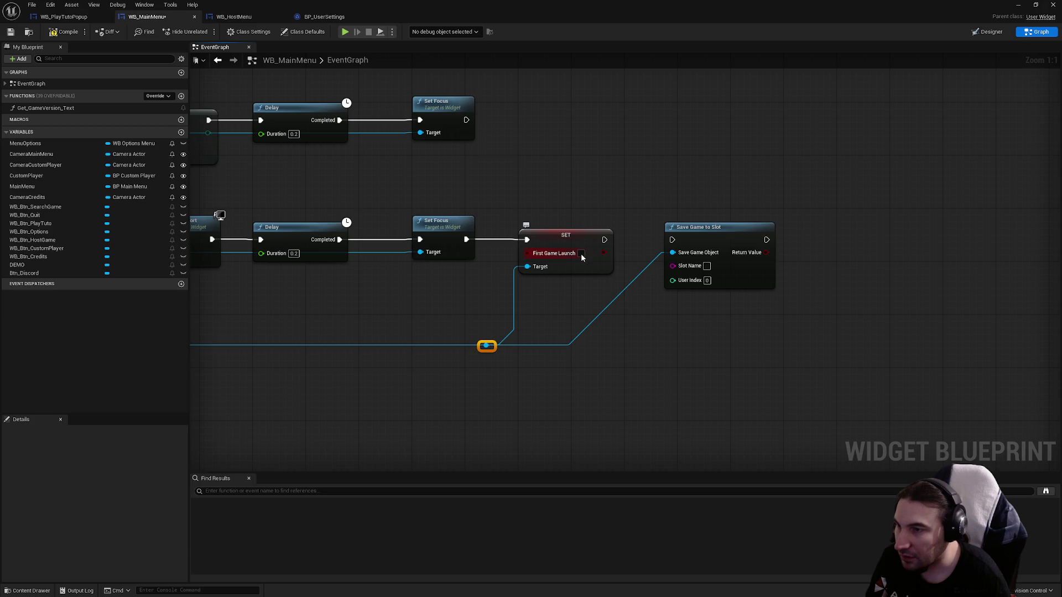
{"action": "left_click_drag", "start_coordinate": [607, 240], "coordinate": [710, 228]}
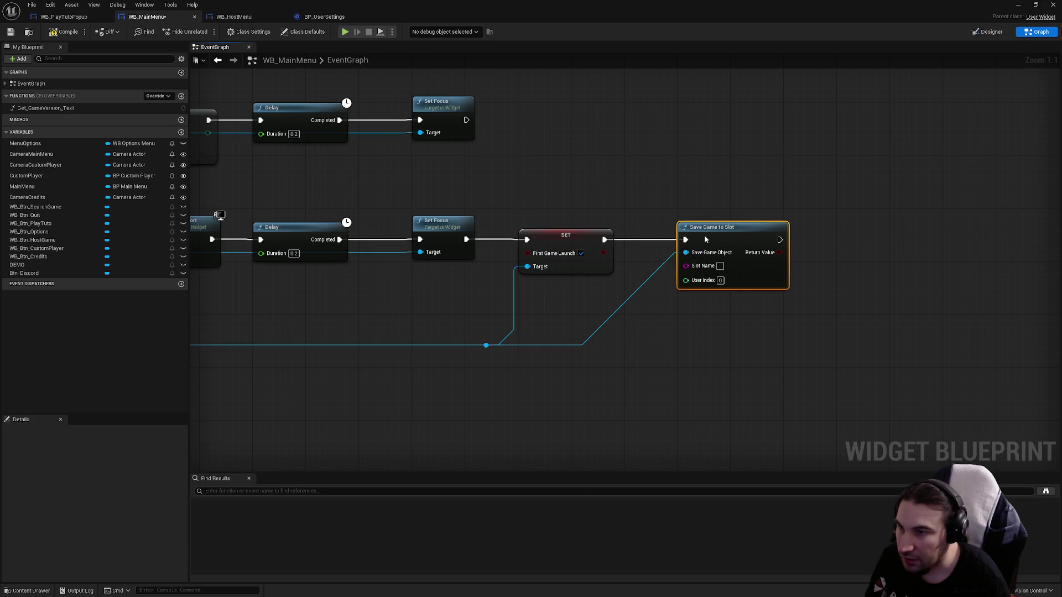
{"action": "double_click", "coordinate": [597, 334]}
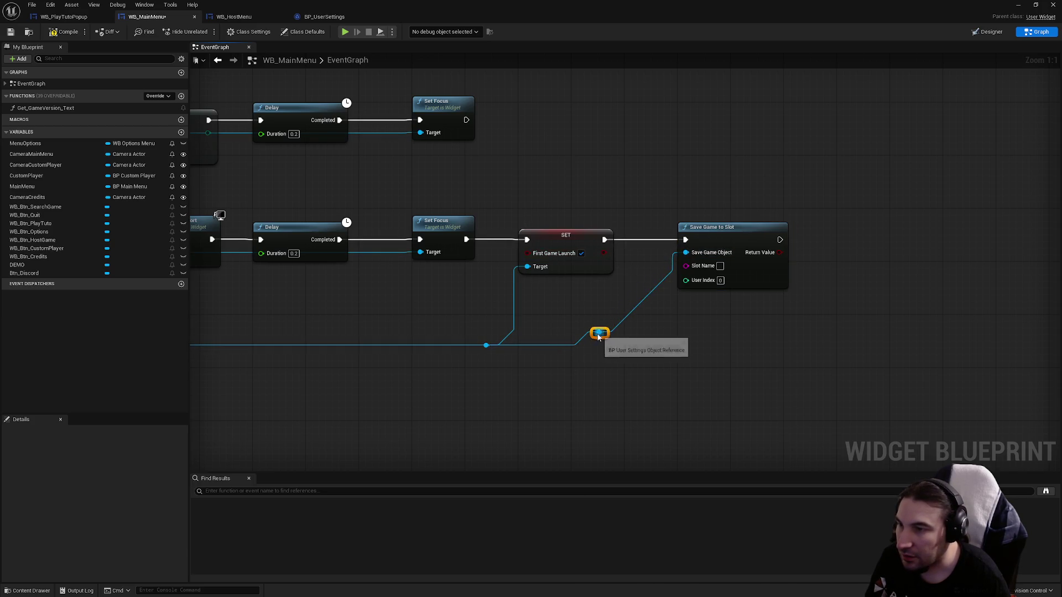
{"action": "left_click_drag", "start_coordinate": [597, 334], "coordinate": [612, 345]}
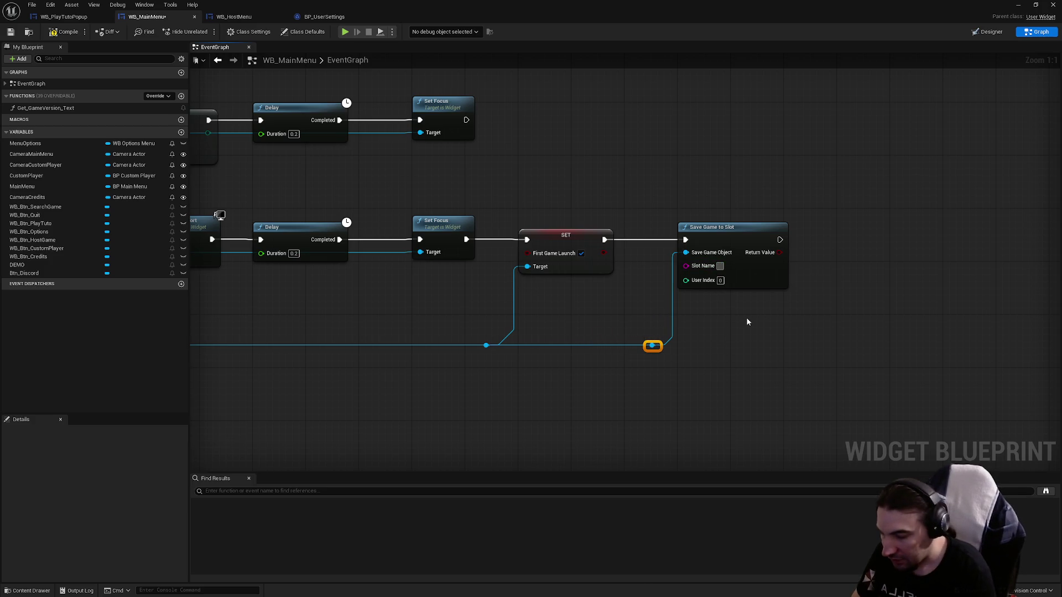
{"action": "type", "text": "UserSettings"}
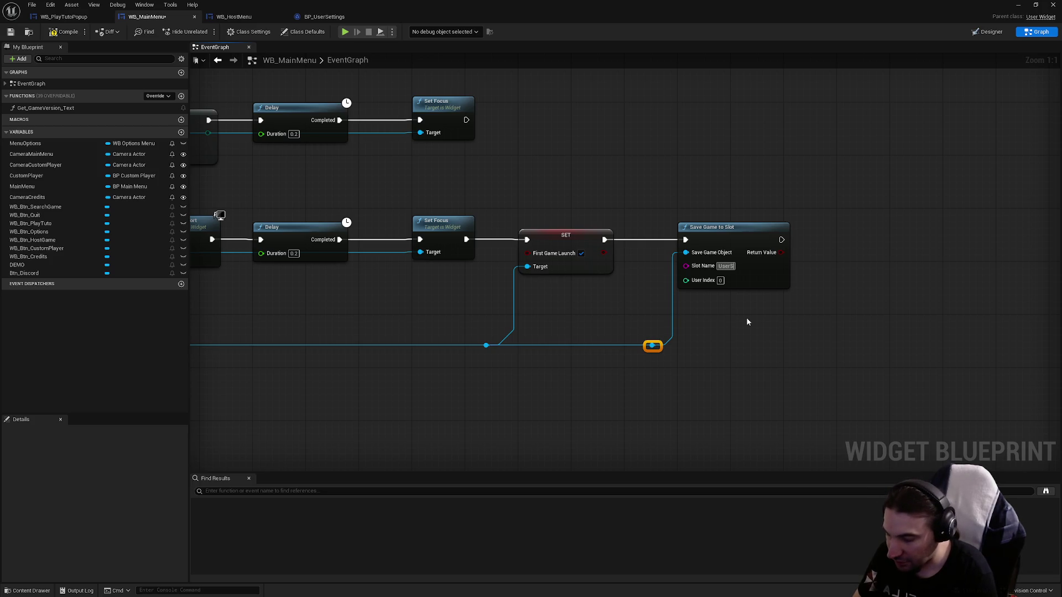
{"action": "key", "text": "Return"}
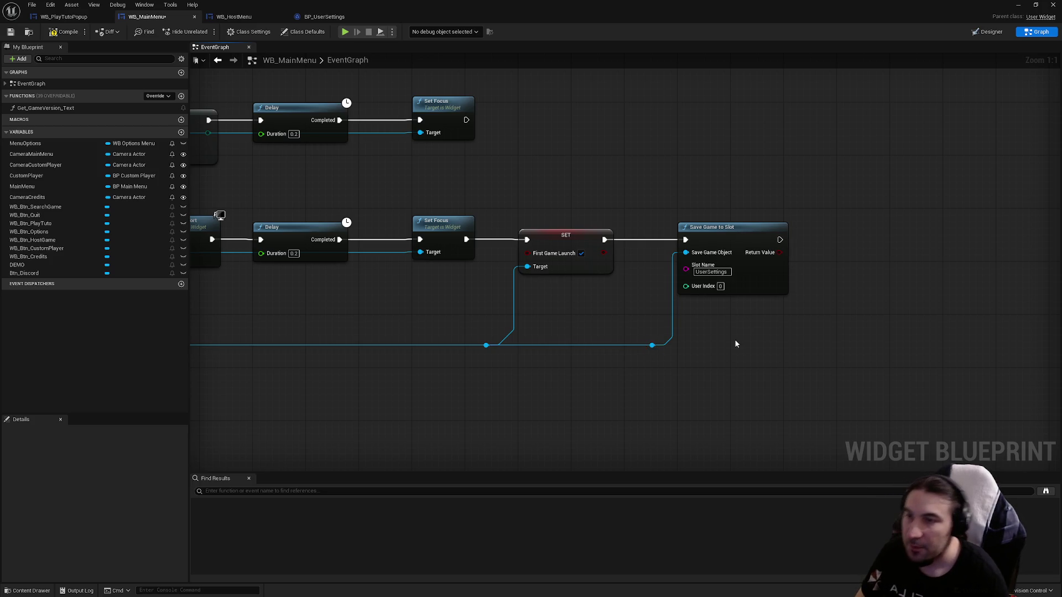
{"action": "scroll", "coordinate": [734, 339], "scroll_direction": "down", "scroll_amount": 5}
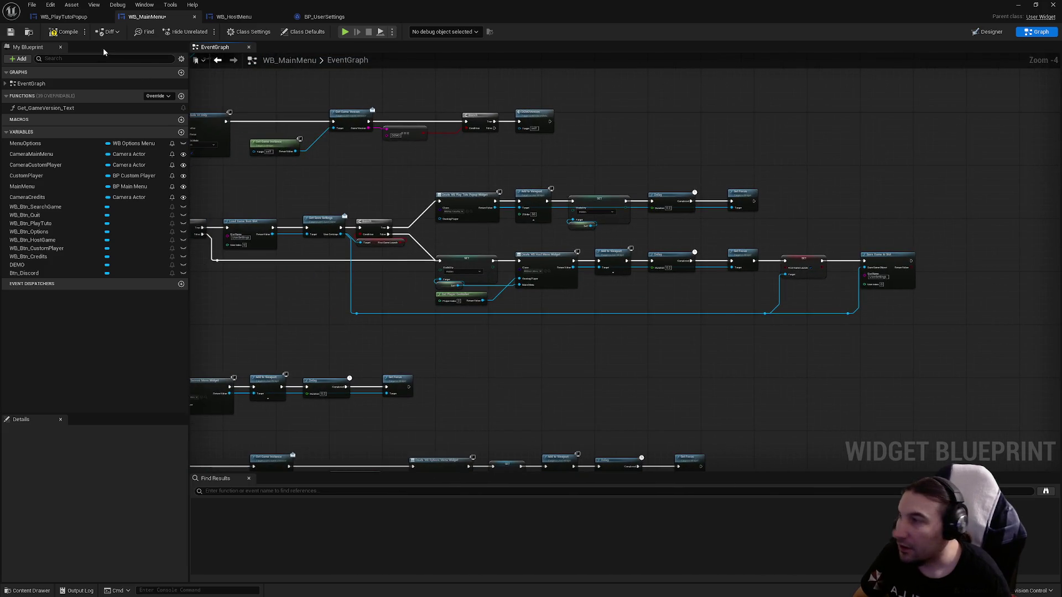
- Save WB_MainMenu and review the Branch and its First Game Launch getter
{"action": "left_click", "coordinate": [10, 32]}
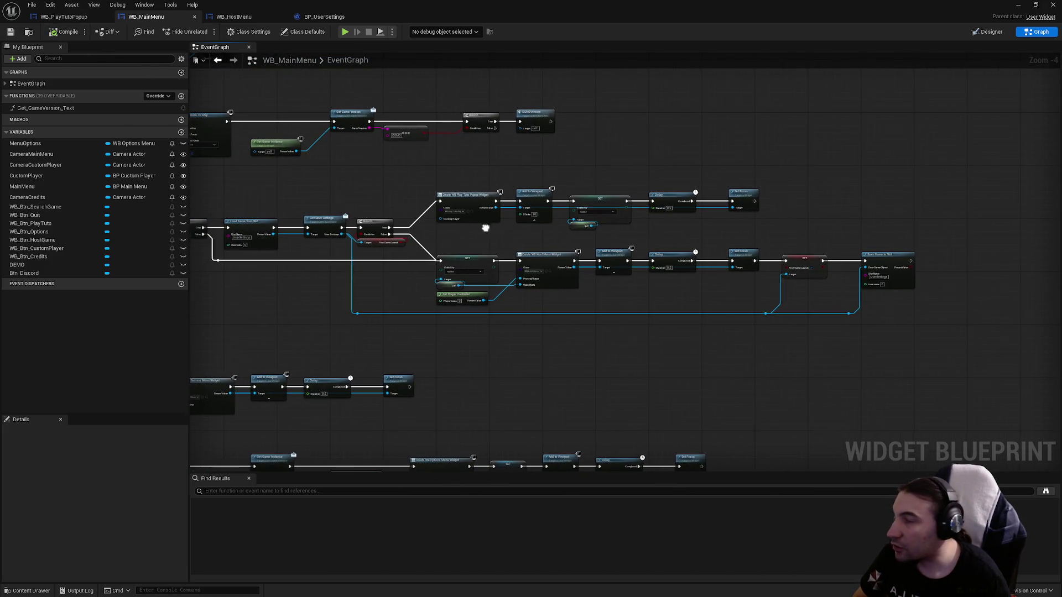
{"action": "scroll", "coordinate": [326, 205], "scroll_direction": "down", "scroll_amount": 2}
{"action": "left_click_drag", "start_coordinate": [293, 189], "coordinate": [804, 273]}
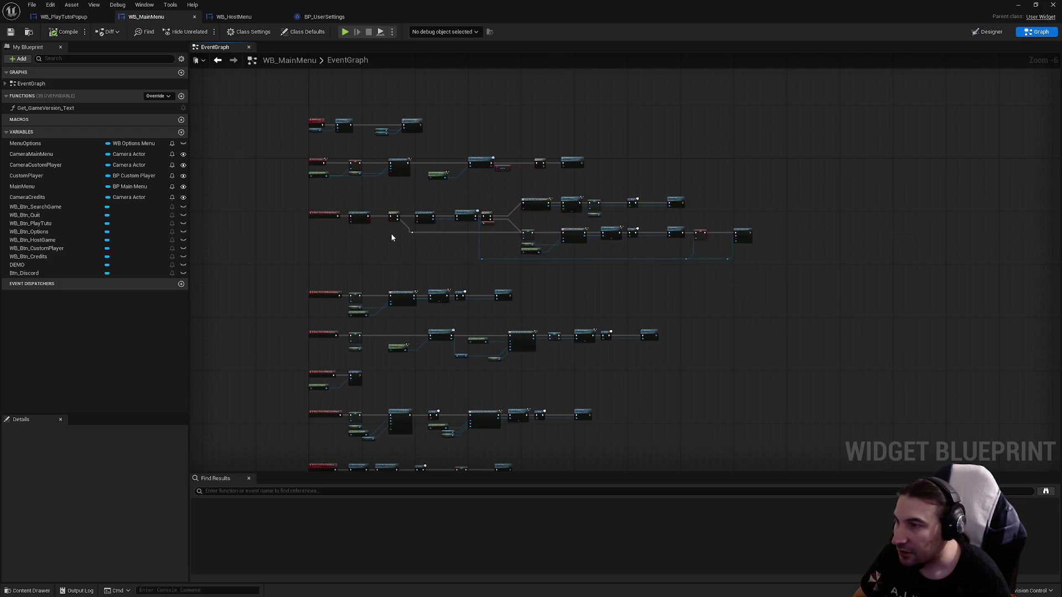
{"action": "scroll", "coordinate": [391, 234], "scroll_direction": "up", "scroll_amount": 7}
{"action": "mouse_move", "coordinate": [592, 309]}
{"action": "left_mouse_down"}
{"action": "mouse_move", "coordinate": [446, 177]}
{"action": "mouse_move", "coordinate": [430, 204]}
{"action": "mouse_move", "coordinate": [217, 181]}
{"action": "left_mouse_up"}
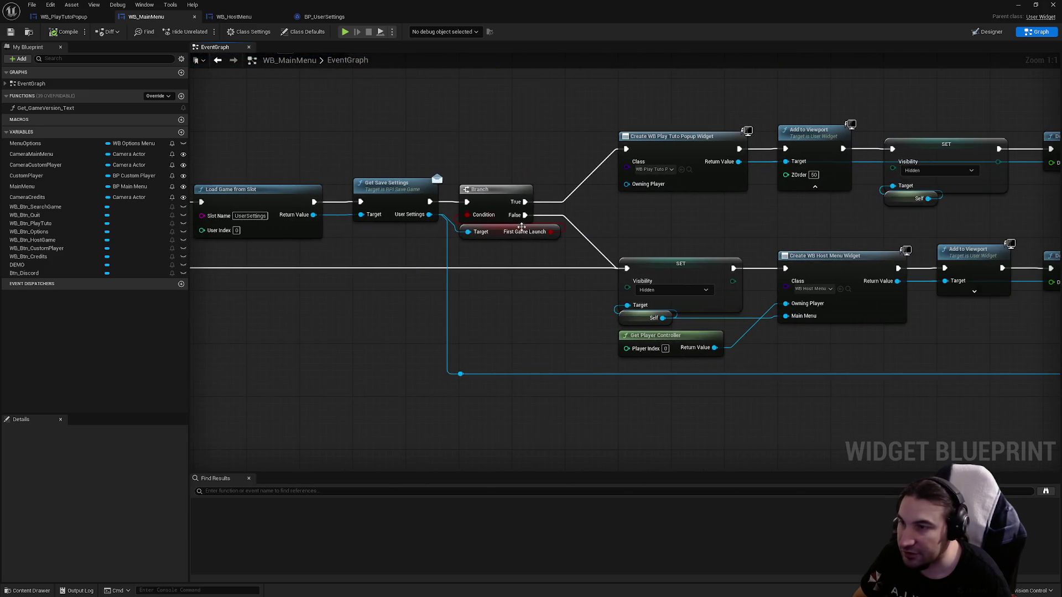
{"action": "left_click", "coordinate": [520, 232]}
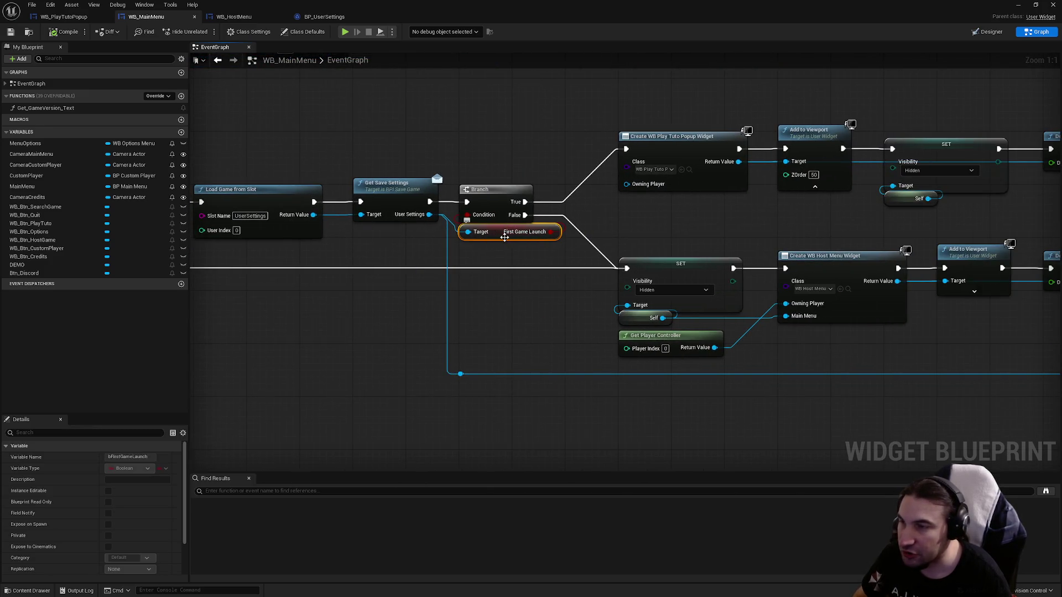
{"action": "scroll", "coordinate": [629, 244], "scroll_direction": "down", "scroll_amount": 4}
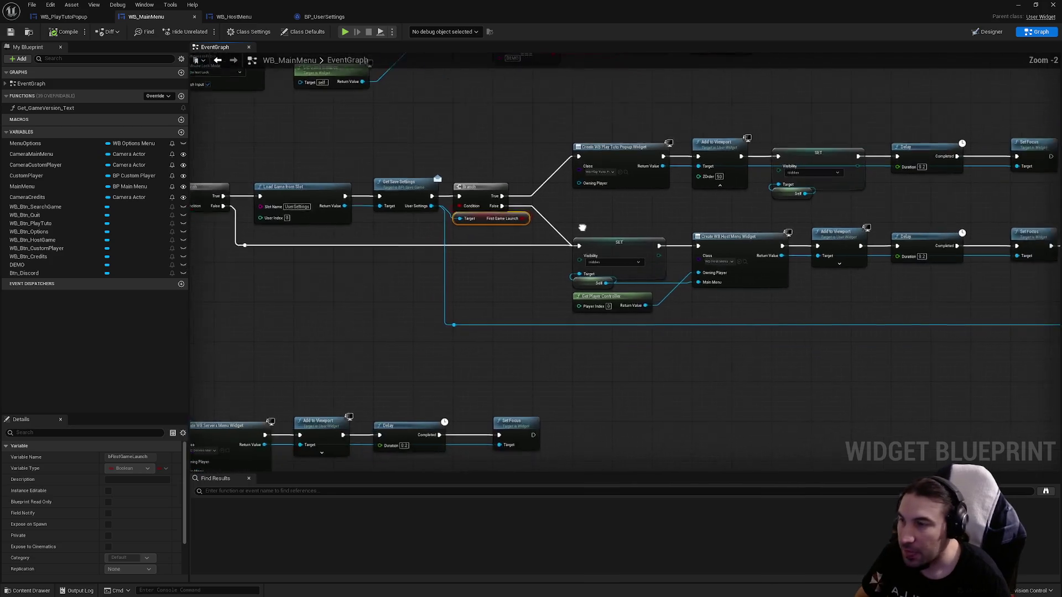
{"action": "scroll", "coordinate": [782, 290], "scroll_direction": "up", "scroll_amount": 2}
{"action": "left_click", "coordinate": [323, 250]}
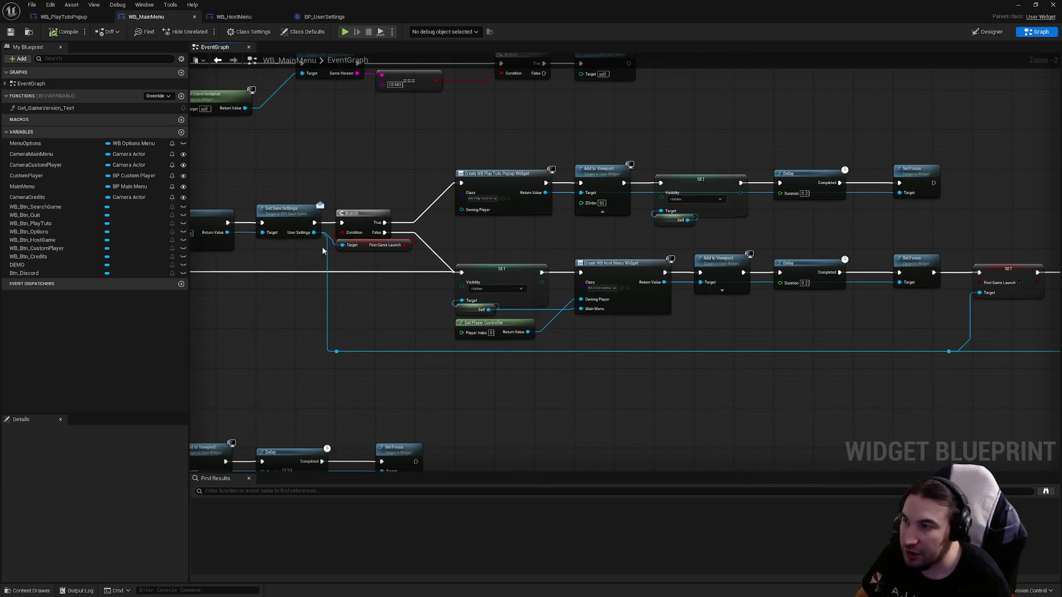
- Inspect the Save Game to Slot node and the SET First Game Launch node
{"action": "scroll", "coordinate": [473, 251], "scroll_direction": "up", "scroll_amount": 2}
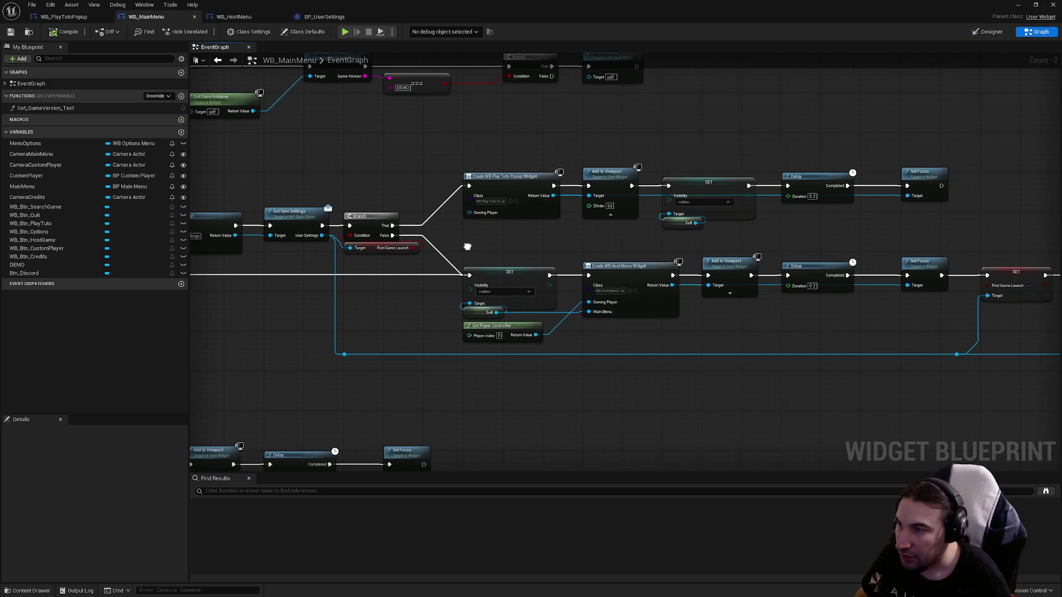
{"action": "scroll", "coordinate": [467, 249], "scroll_direction": "down", "scroll_amount": 2}
{"action": "left_click_drag", "start_coordinate": [712, 274], "coordinate": [281, 256]}
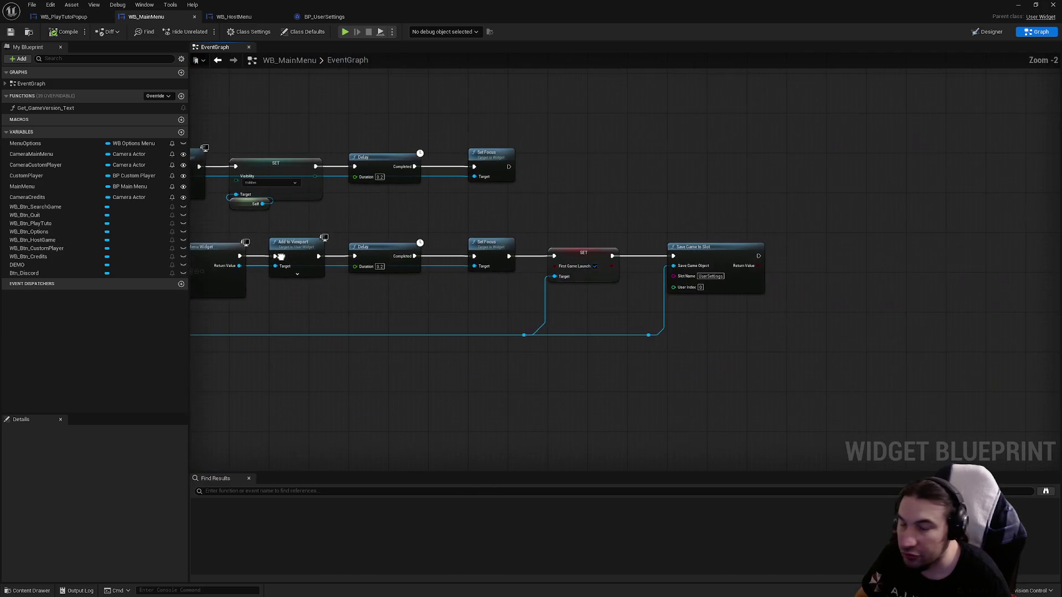
{"action": "left_click", "coordinate": [593, 262]}
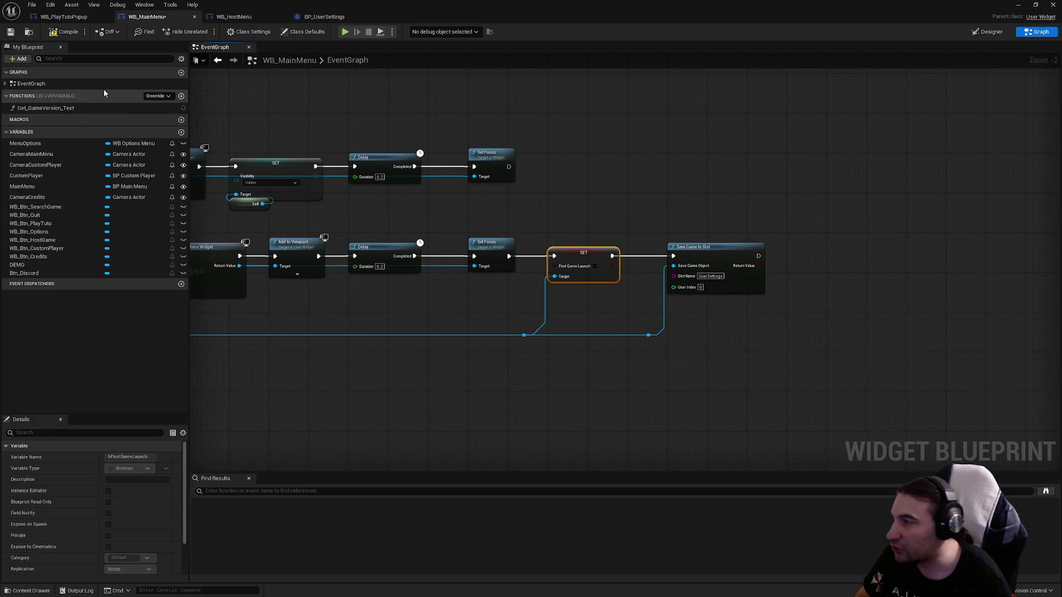
- Make First Game Launch default to true in BP_UserSettings and save the blueprint
{"action": "left_click", "coordinate": [311, 18]}
{"action": "left_click", "coordinate": [973, 230]}
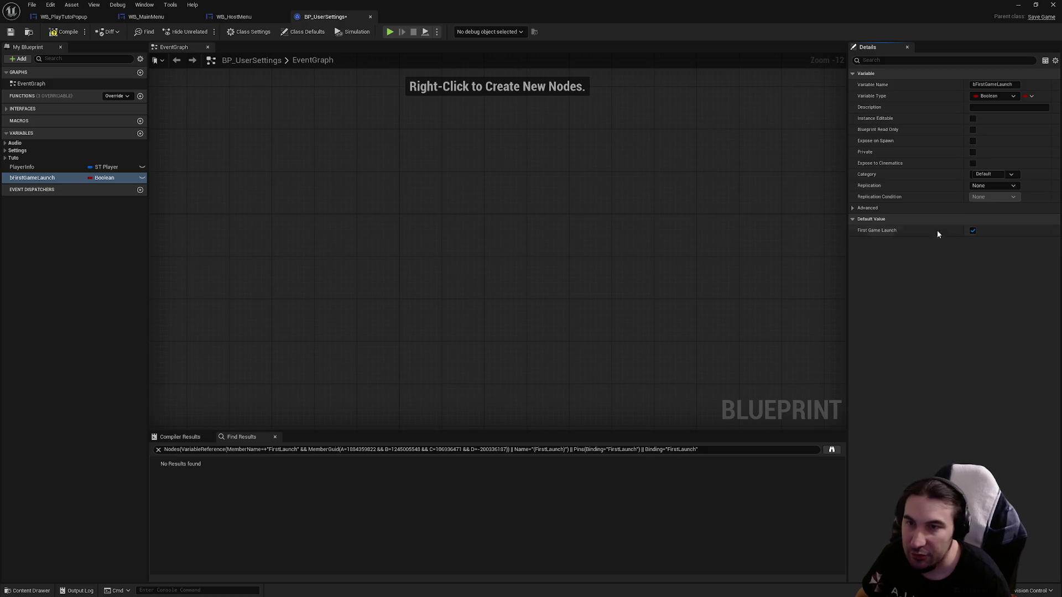
{"action": "left_click", "coordinate": [10, 32]}
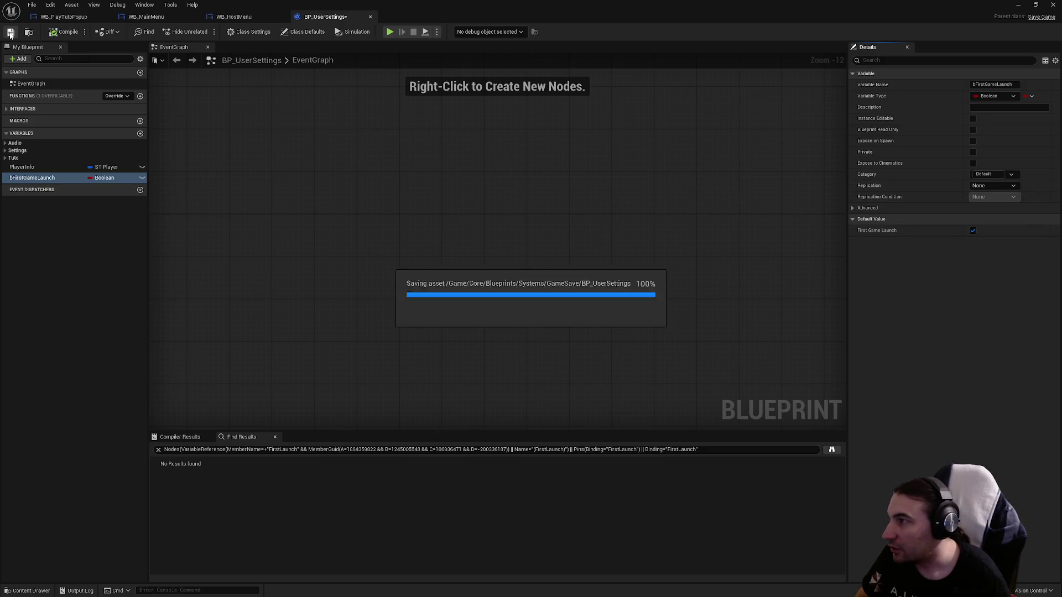
- Review the Btn_Confirm click event and the other event nodes in WB_PlayTutoPopup's graph
{"action": "left_click", "coordinate": [64, 17]}
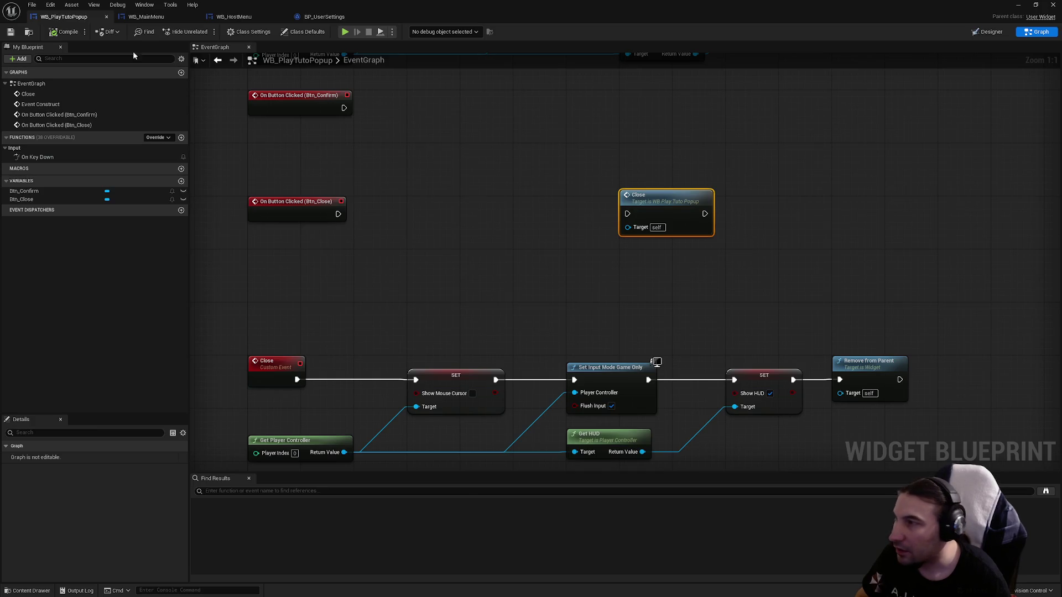
{"action": "left_click", "coordinate": [145, 17]}
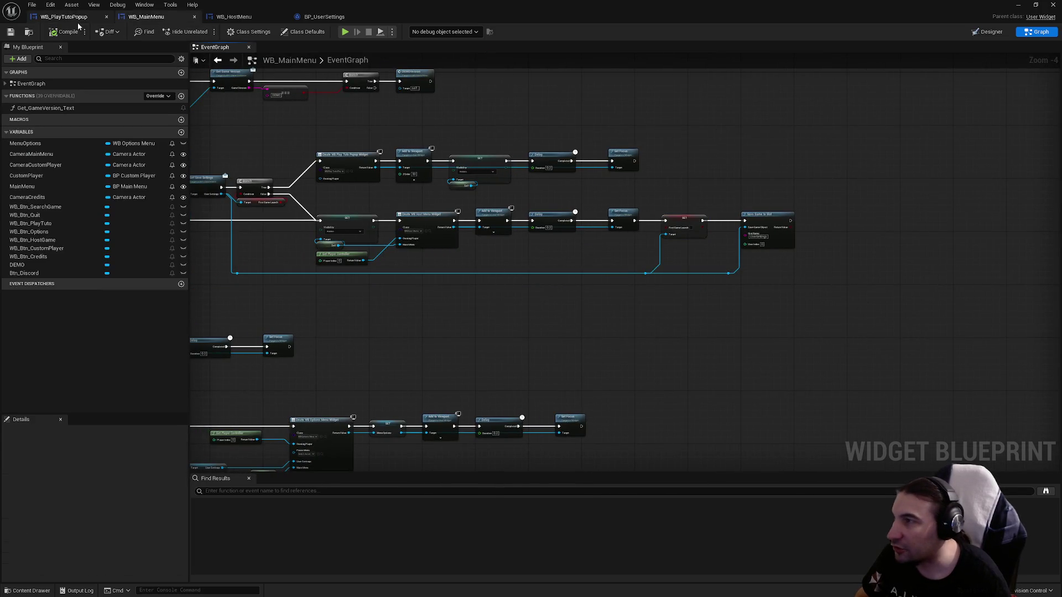
{"action": "left_click", "coordinate": [69, 17]}
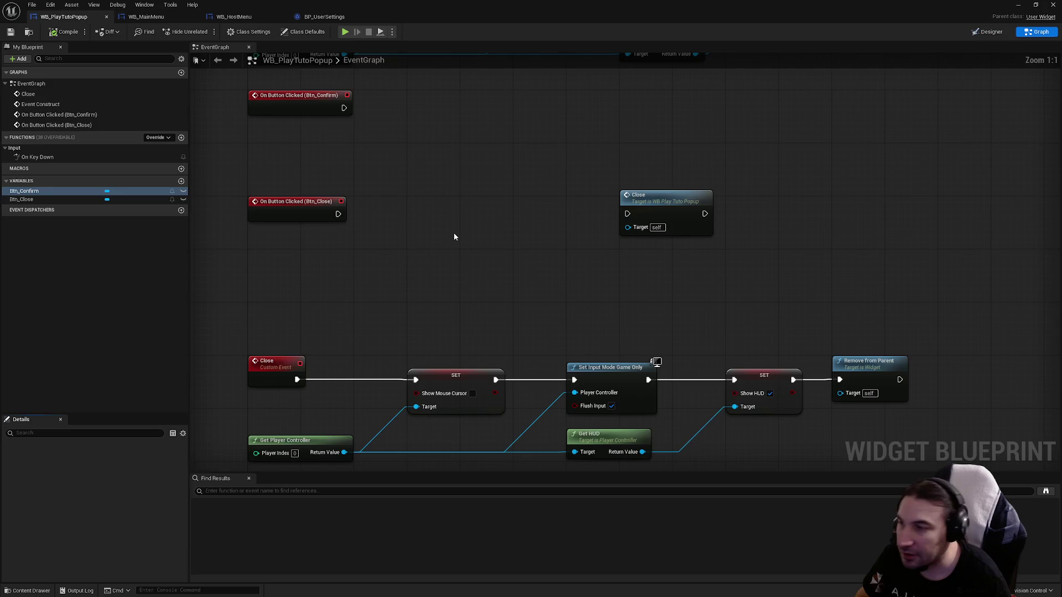
{"action": "mouse_move", "coordinate": [451, 197]}
{"action": "left_mouse_down"}
{"action": "mouse_move", "coordinate": [446, 251]}
{"action": "mouse_move", "coordinate": [394, 180]}
{"action": "left_mouse_up"}
{"action": "left_click", "coordinate": [362, 164]}
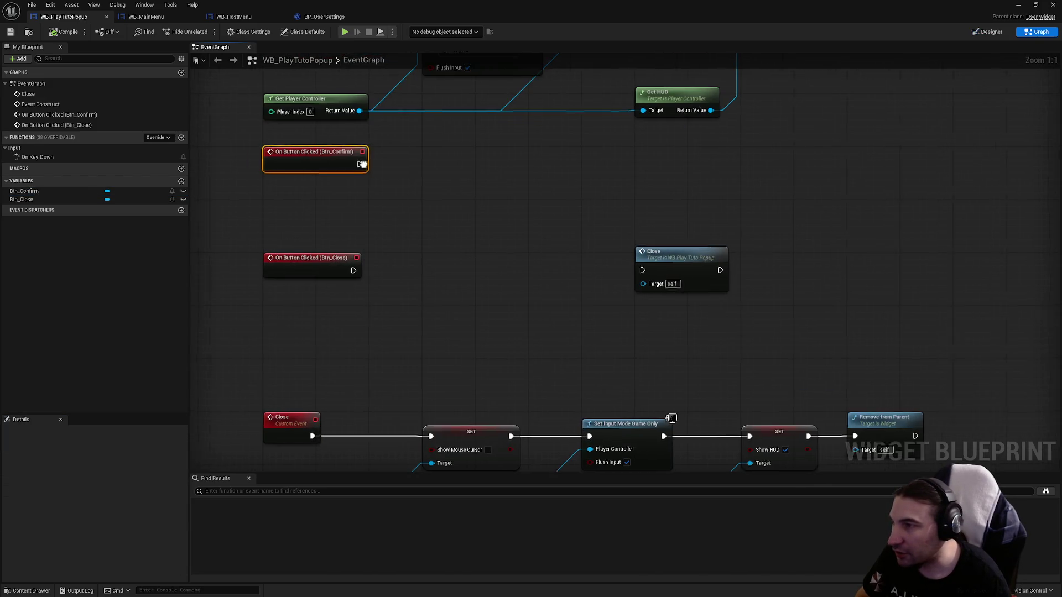
{"action": "scroll", "coordinate": [362, 164], "scroll_direction": "down", "scroll_amount": 2}
{"action": "left_click_drag", "start_coordinate": [289, 142], "coordinate": [807, 398]}
{"action": "scroll", "coordinate": [390, 189], "scroll_direction": "up", "scroll_amount": 2}
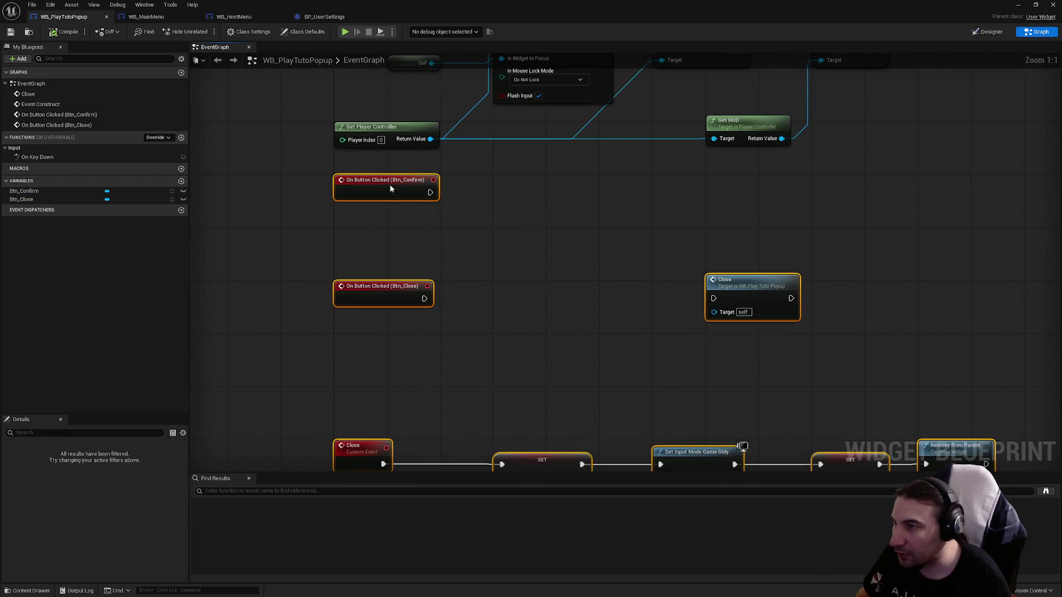
- Move the Close call node further right, then compile and save WB_PlayTutoPopup
{"action": "left_click", "coordinate": [540, 296]}
{"action": "left_click_drag", "start_coordinate": [669, 255], "coordinate": [944, 293]}
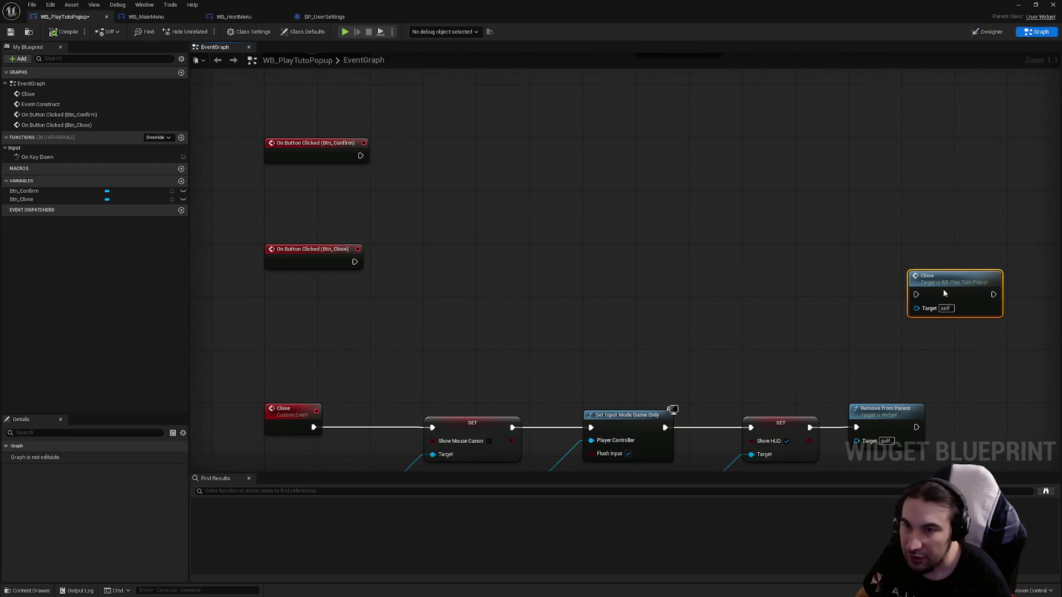
{"action": "left_click", "coordinate": [457, 98]}
{"action": "left_click", "coordinate": [63, 32]}
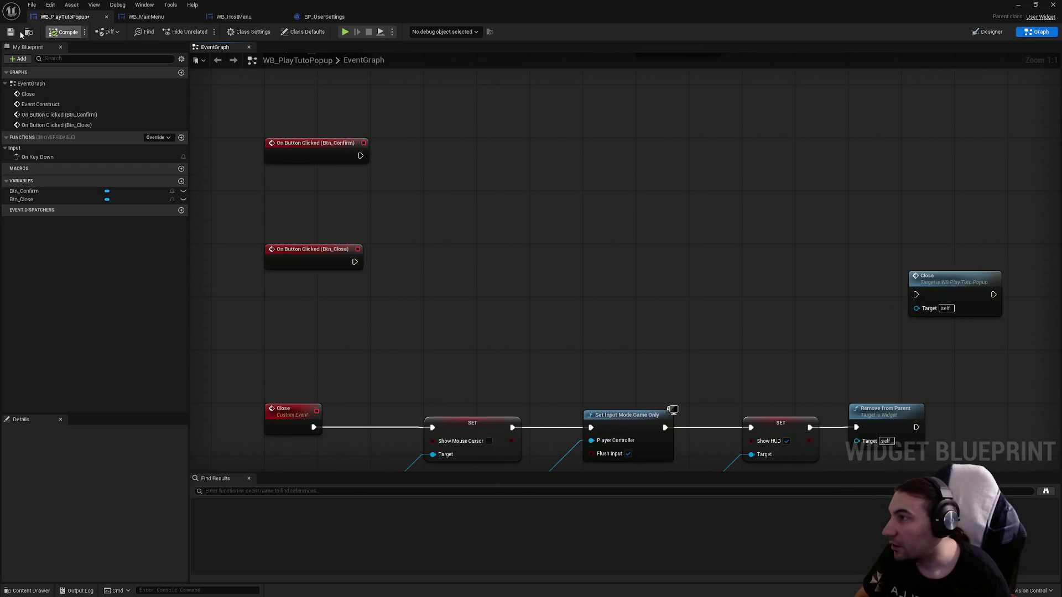
{"action": "left_click", "coordinate": [10, 32]}
{"action": "left_click", "coordinate": [146, 17]}
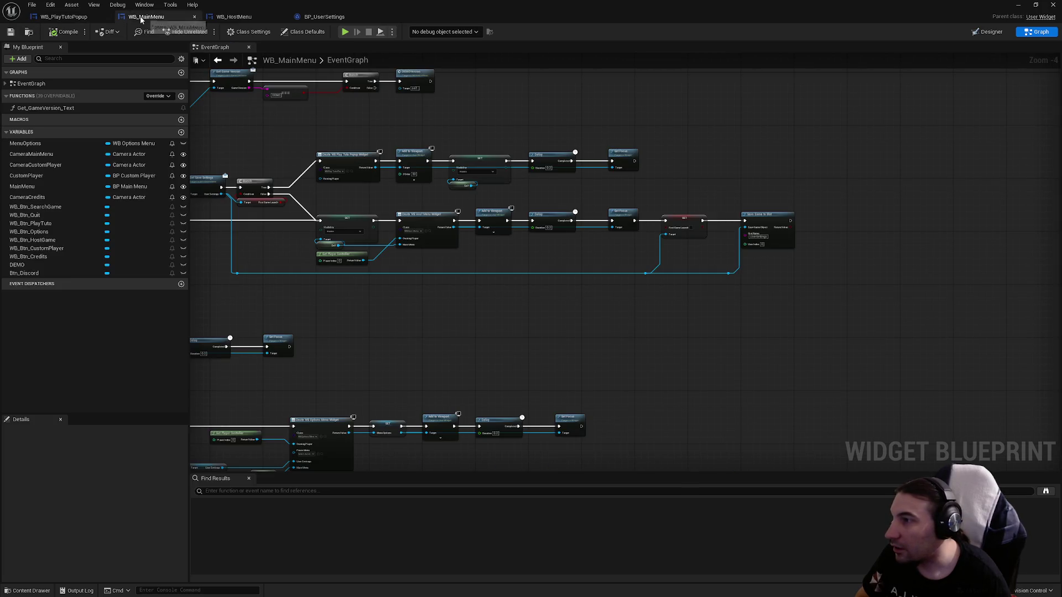
- Inspect WB_MainMenu's First Game Launch Branch and its host menu creation nodes
{"action": "scroll", "coordinate": [789, 215], "scroll_direction": "up", "scroll_amount": 3}
{"action": "mouse_move", "coordinate": [594, 270]}
{"action": "left_mouse_down"}
{"action": "mouse_move", "coordinate": [365, 249]}
{"action": "mouse_move", "coordinate": [303, 257]}
{"action": "left_mouse_up"}
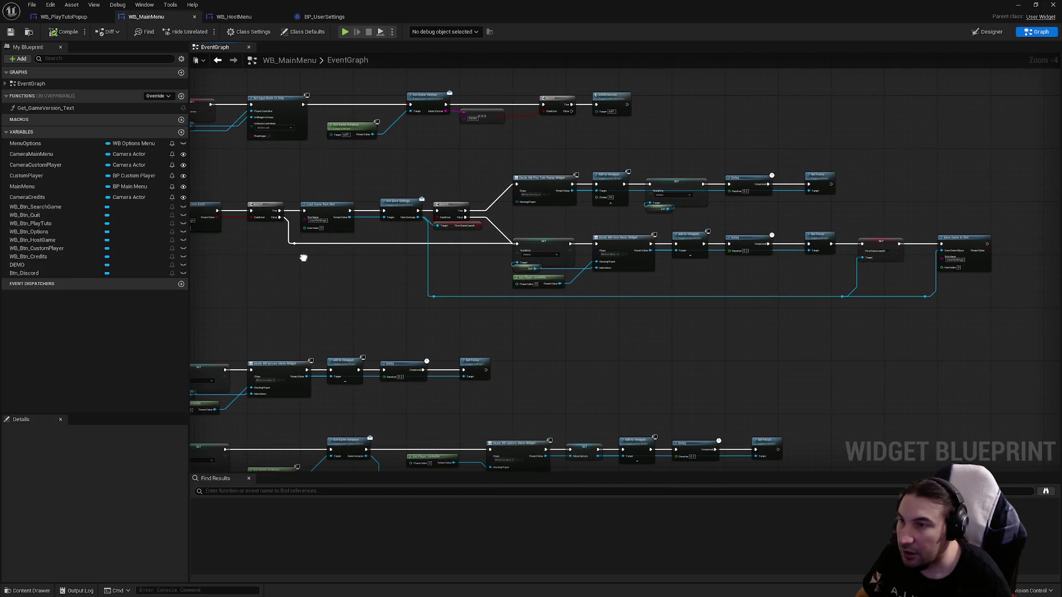
{"action": "scroll", "coordinate": [402, 218], "scroll_direction": "up", "scroll_amount": 5}
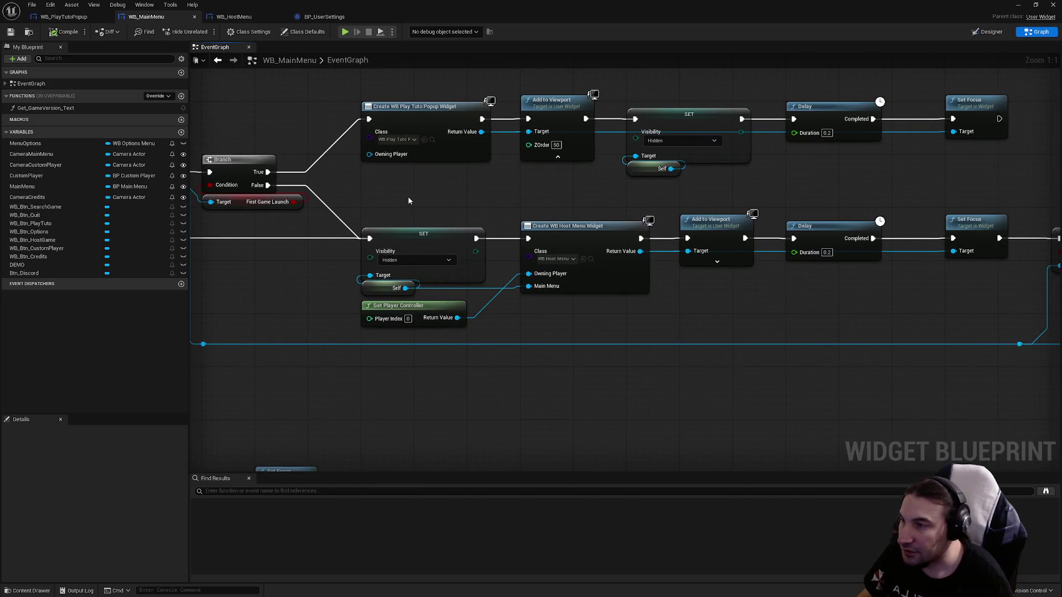
{"action": "left_click_drag", "start_coordinate": [404, 221], "coordinate": [524, 311]}
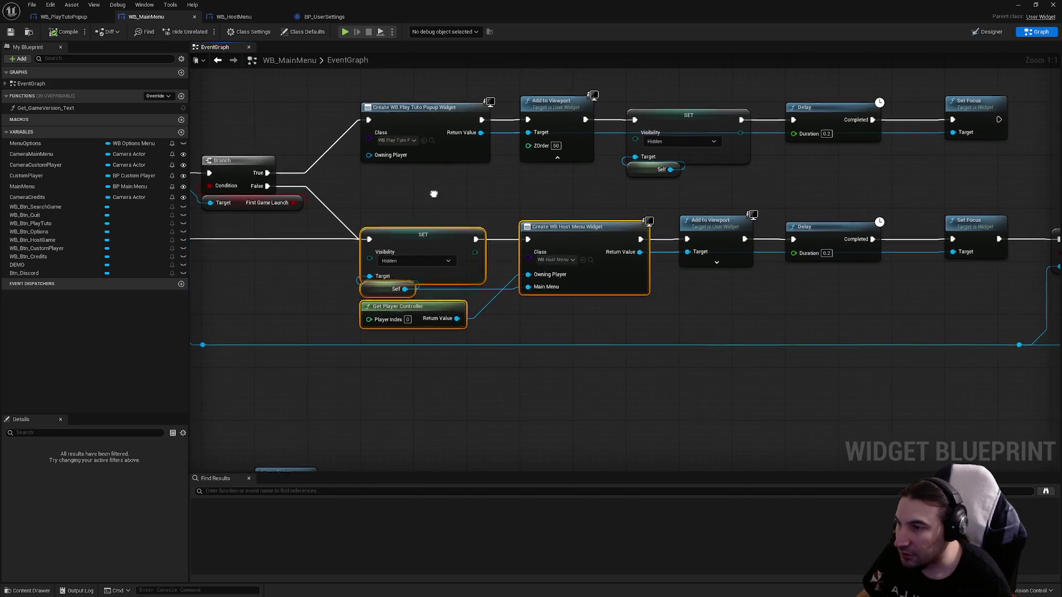
{"action": "scroll", "coordinate": [462, 213], "scroll_direction": "down", "scroll_amount": 2}
{"action": "left_click", "coordinate": [461, 214]}
{"action": "scroll", "coordinate": [462, 214], "scroll_direction": "up", "scroll_amount": 1}
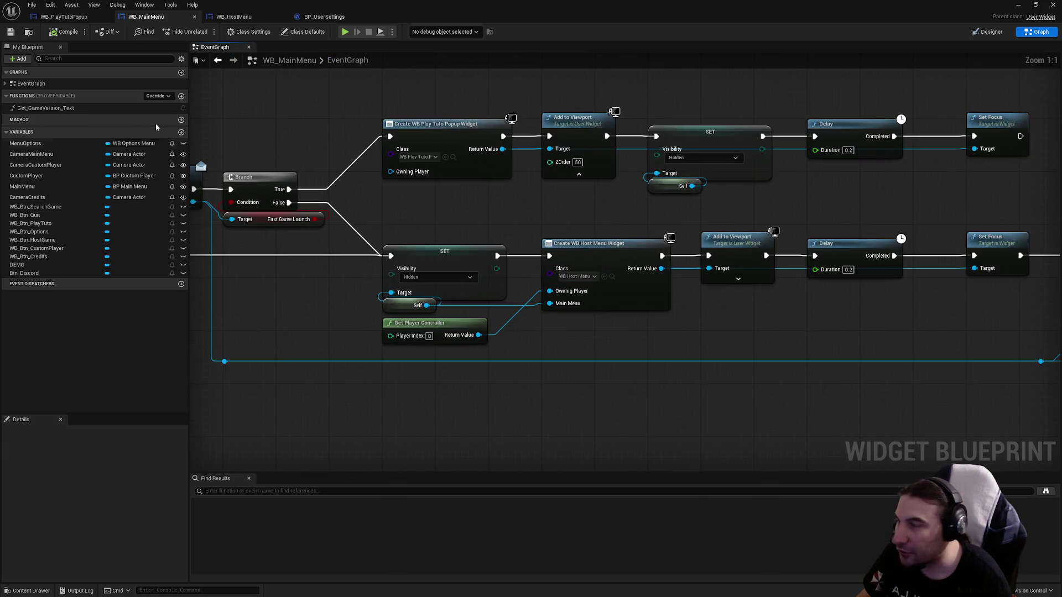
{"action": "scroll", "coordinate": [404, 195], "scroll_direction": "up", "scroll_amount": 1}
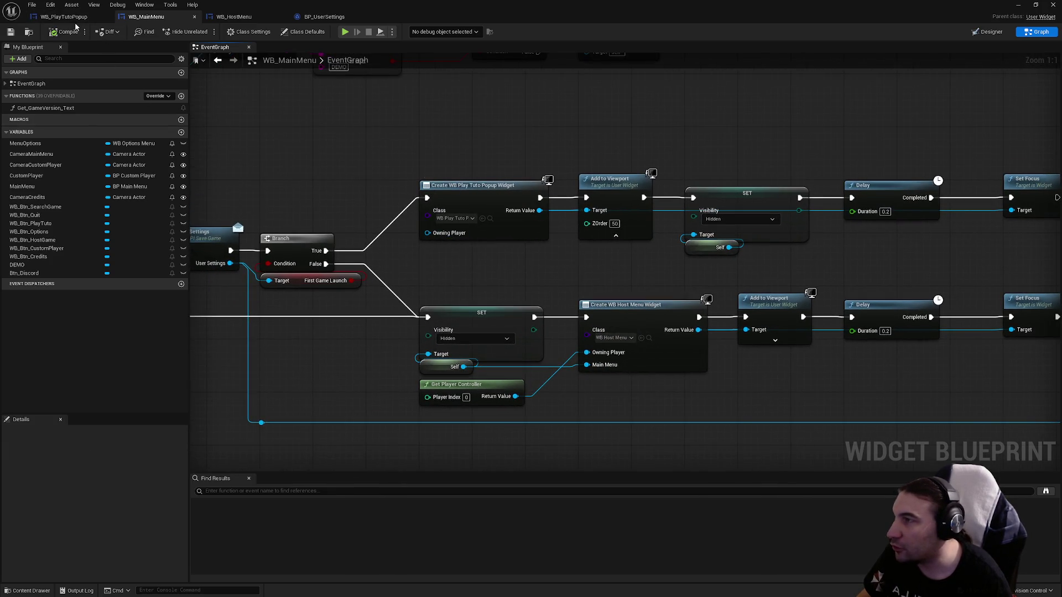
{"action": "left_click", "coordinate": [74, 17]}
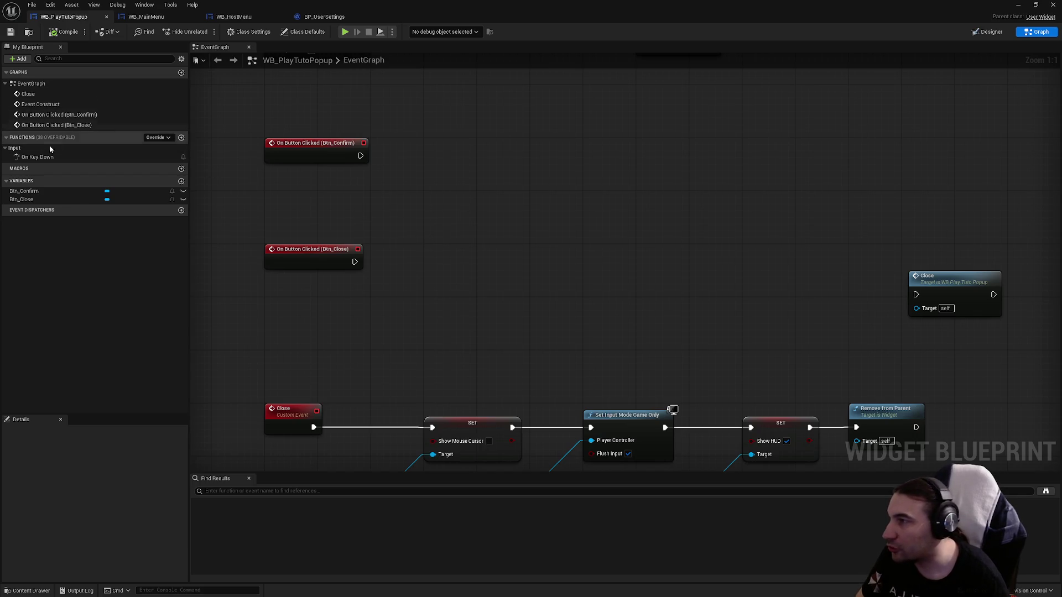
- Add a MainMenu variable to WB_PlayTutoPopup and search 'MainMenu' as its type
{"action": "left_click", "coordinate": [180, 181]}
{"action": "type", "text": "MainMenu"}
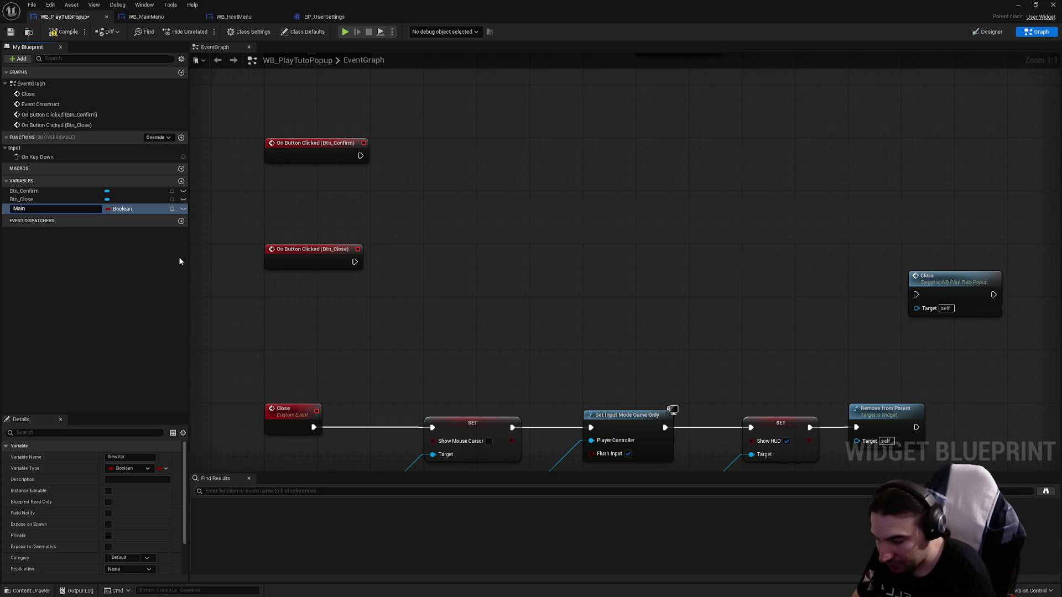
{"action": "key", "text": "Return"}
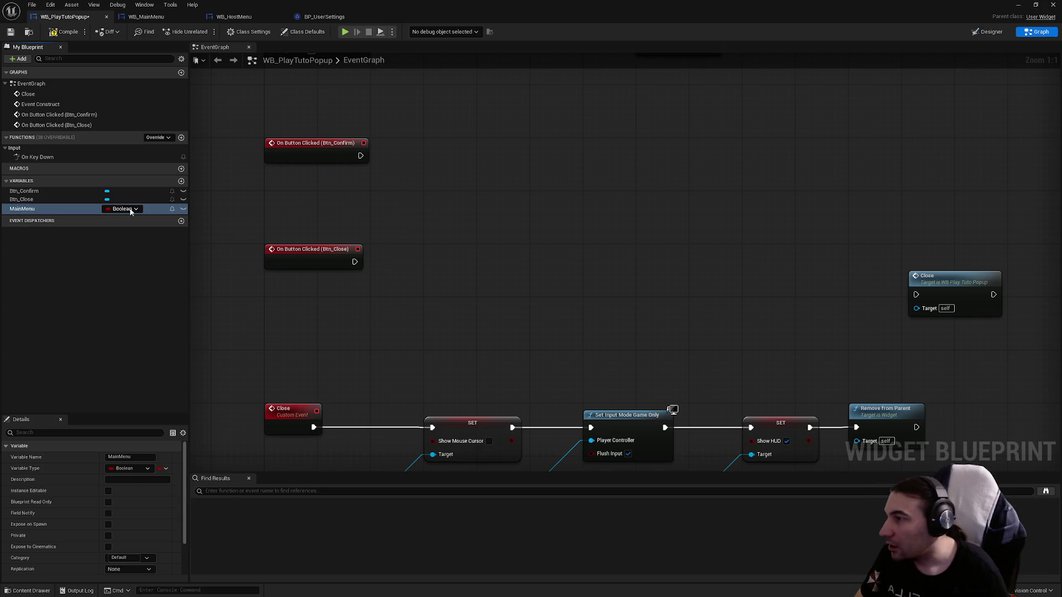
{"action": "left_click", "coordinate": [122, 208]}
{"action": "type", "text": "MainMenu"}
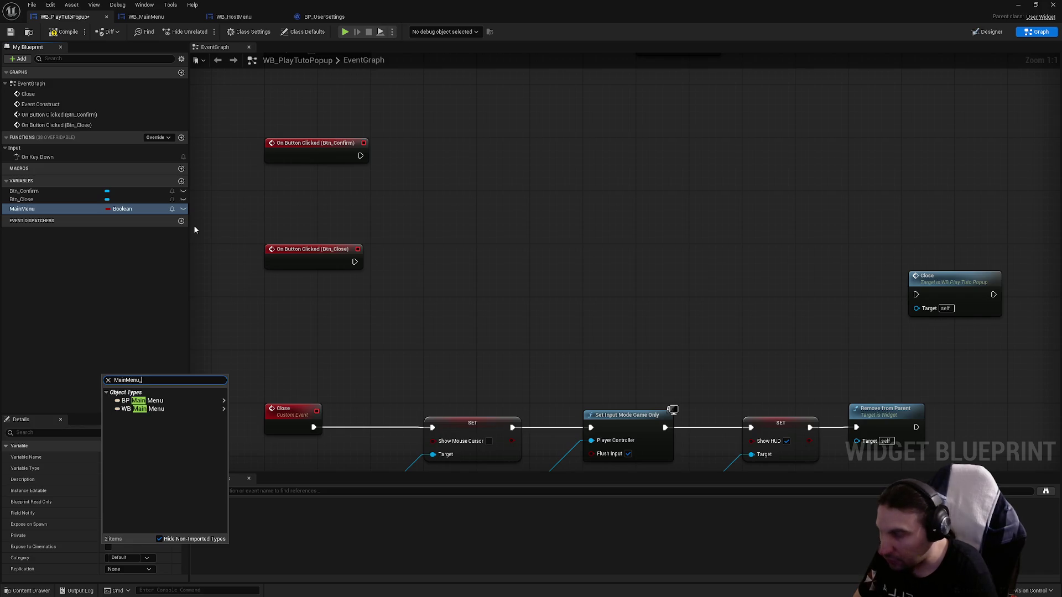